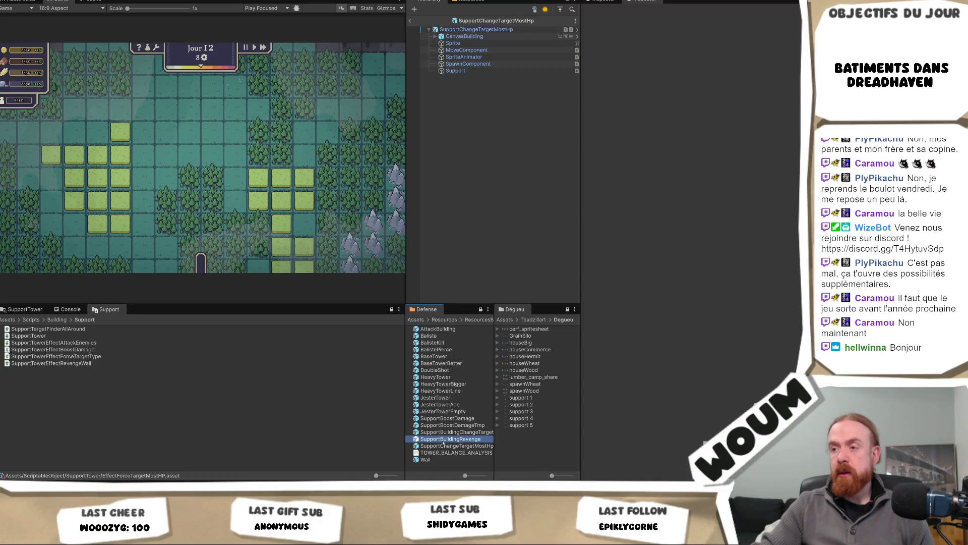
# Inspect the Support child's tower settings and open the SupportBuildingRevenge prefab from the Defense folder.
pyautogui.rightClick(440, 446)
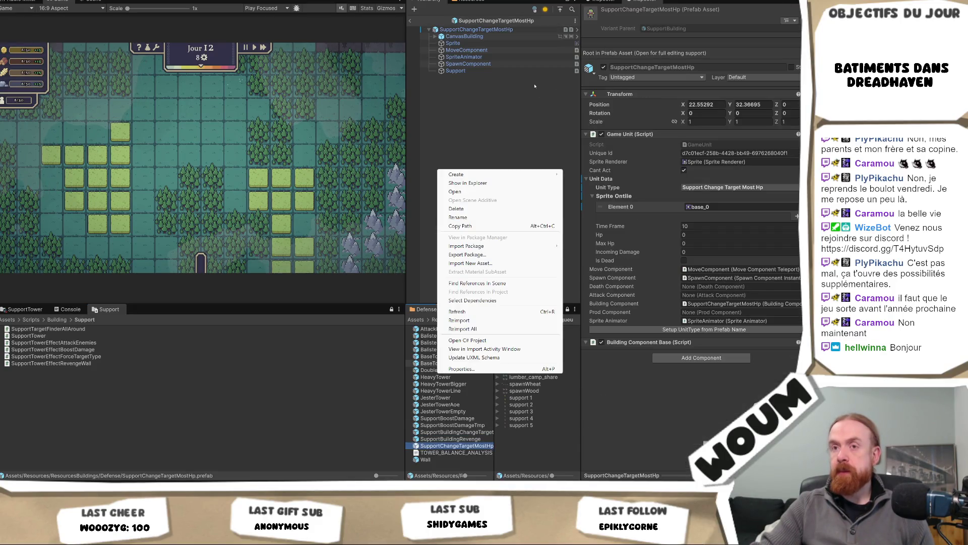
pyautogui.click(455, 71)
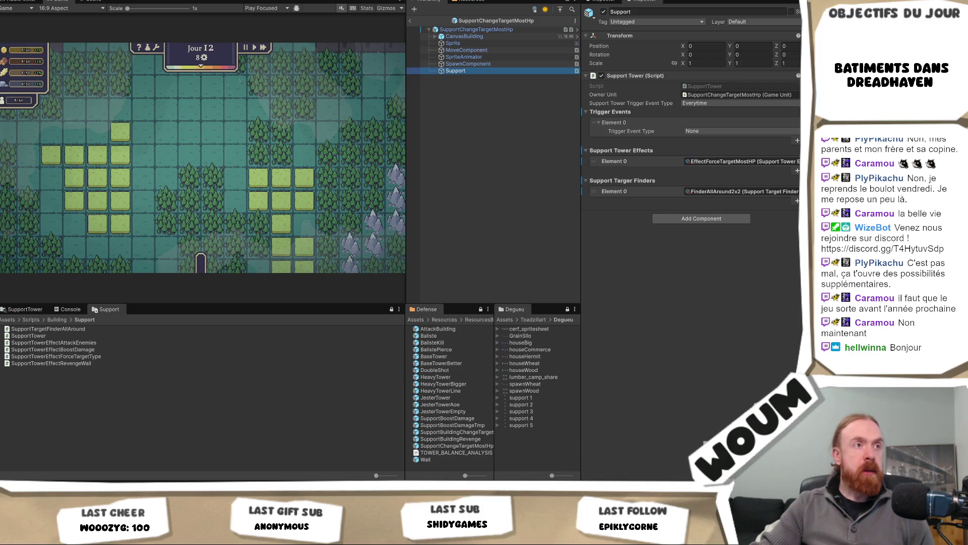
pyautogui.doubleClick(450, 439)
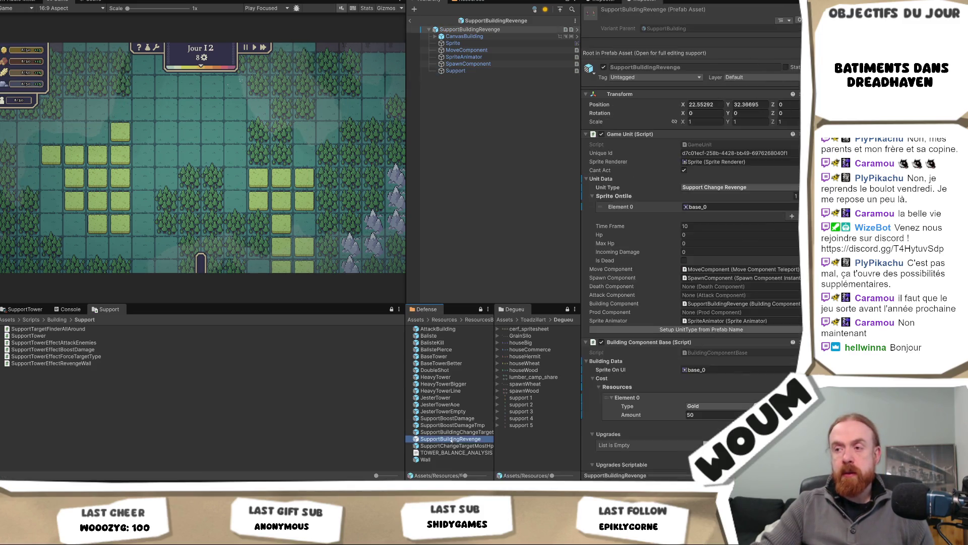
pyautogui.click(453, 432)
# Open SupportBoostDamageTmp and SupportBoostDamage to check its Wood 5 cost, then switch to Codecks.
pyautogui.doubleClick(451, 425)
pyautogui.click(447, 419)
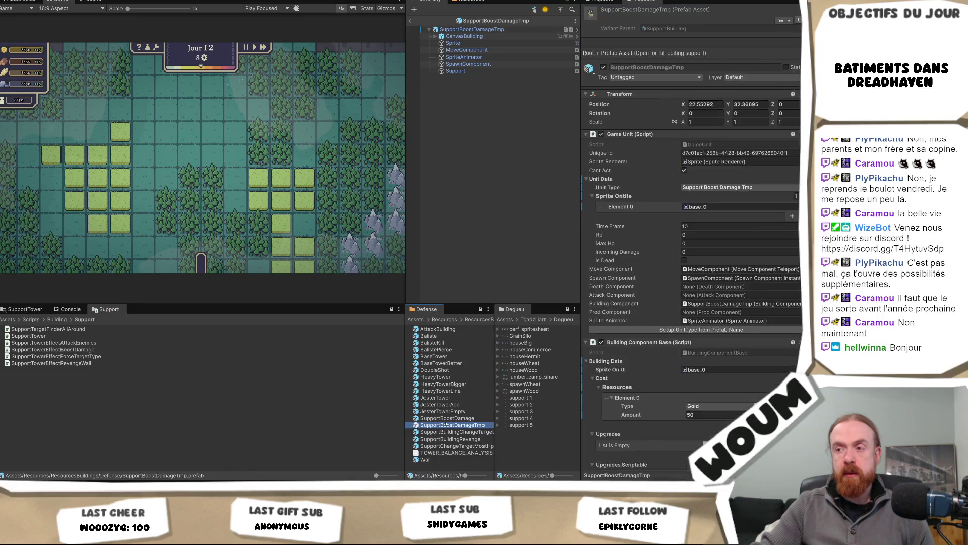
pyautogui.doubleClick(447, 418)
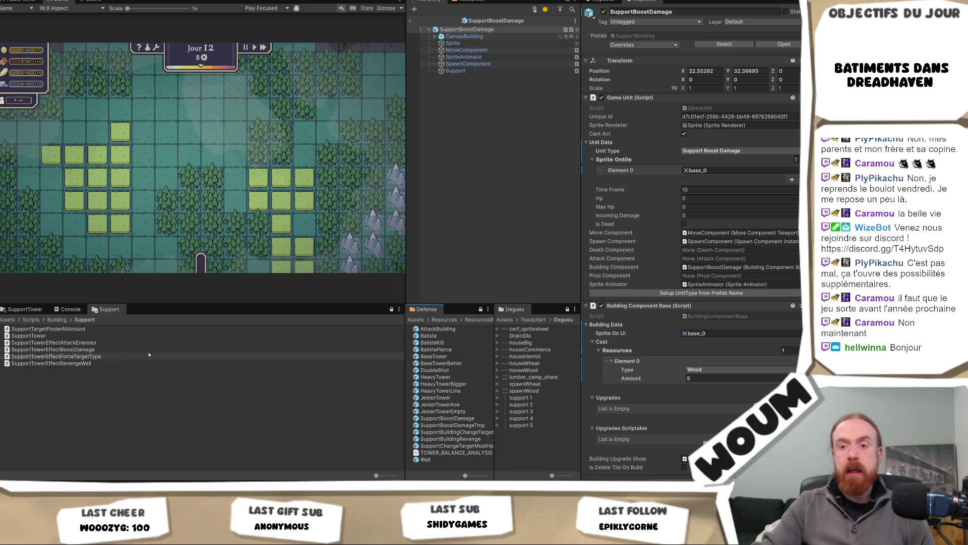
pyautogui.hotkey('alt', 'Tab')
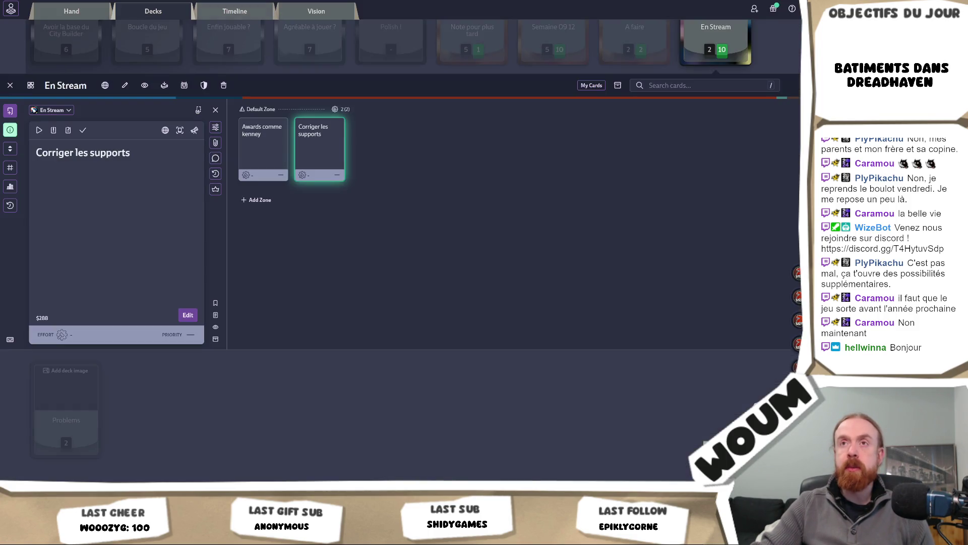
# Bring up the GX DEV dashboard showing last week's sessions for Kitty's Last Adventure.
pyautogui.hotkey('alt', 'Tab')
pyautogui.moveTo(540, 163)
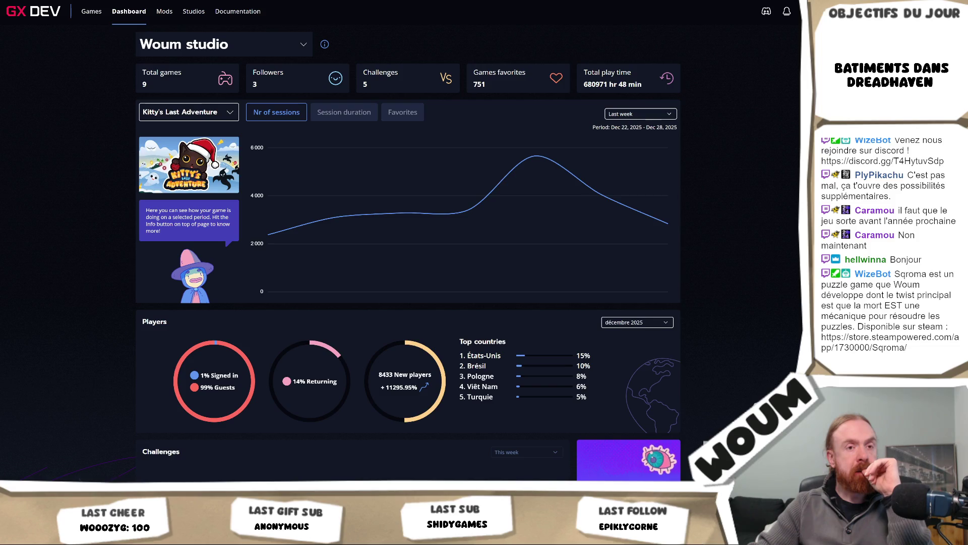
pyautogui.moveTo(293, 238)
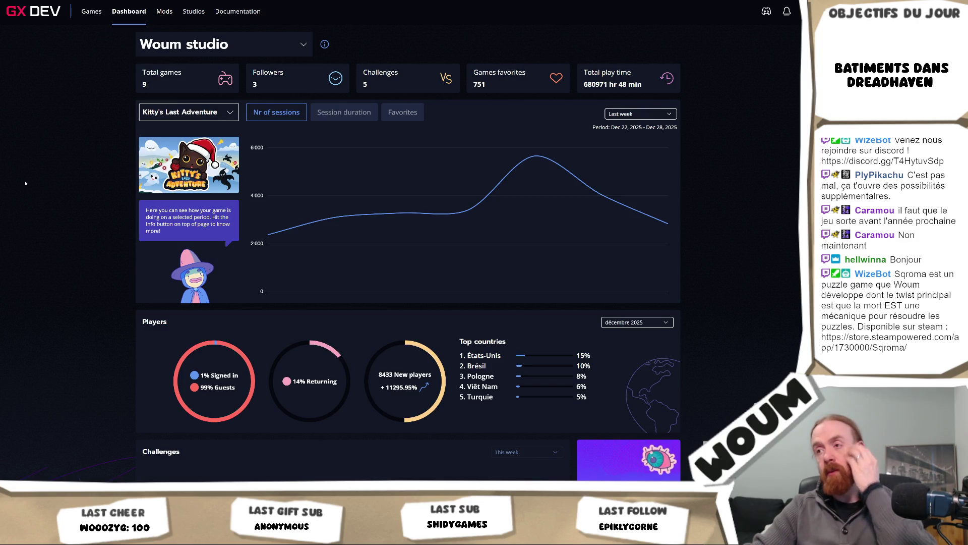
pyautogui.scroll(-2, 454, 227)
pyautogui.scroll(2, 255, 135)
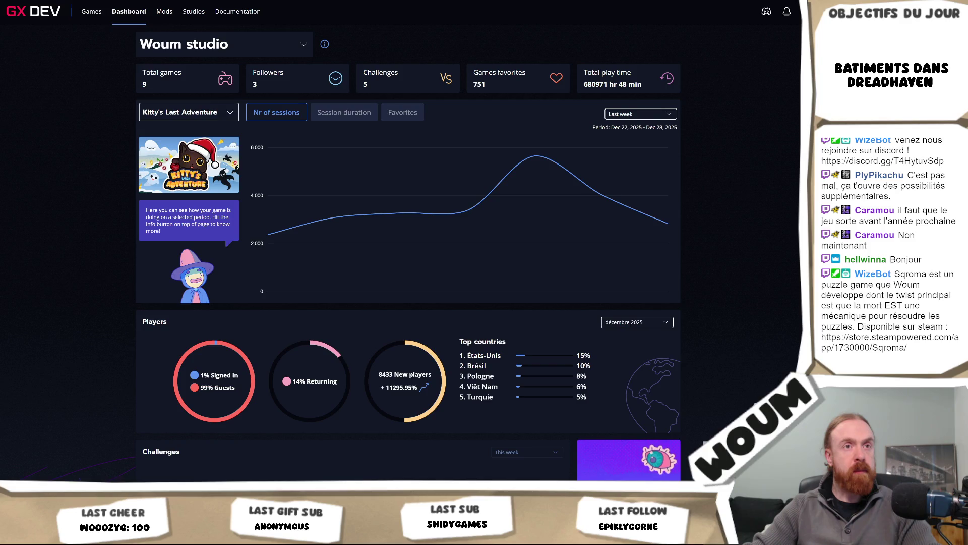
pyautogui.moveTo(67, 535)
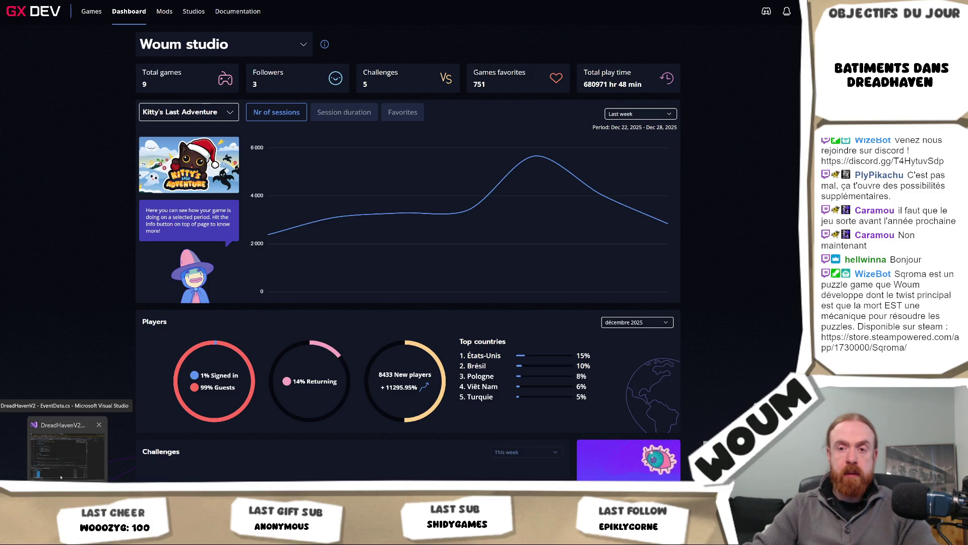
pyautogui.click(60, 477)
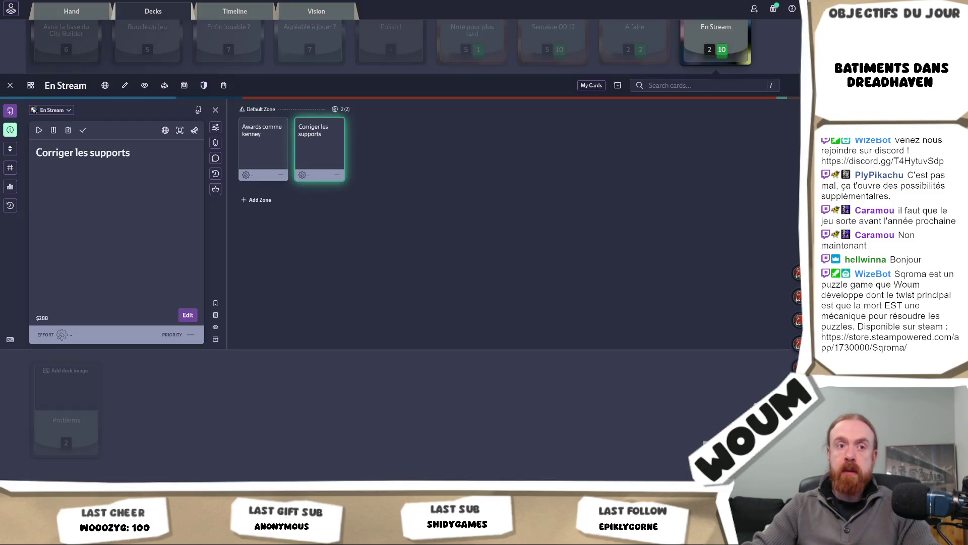
# Mark the Corriger les supports card done and open the A faire and Semaine 09 12 decks.
pyautogui.click(83, 130)
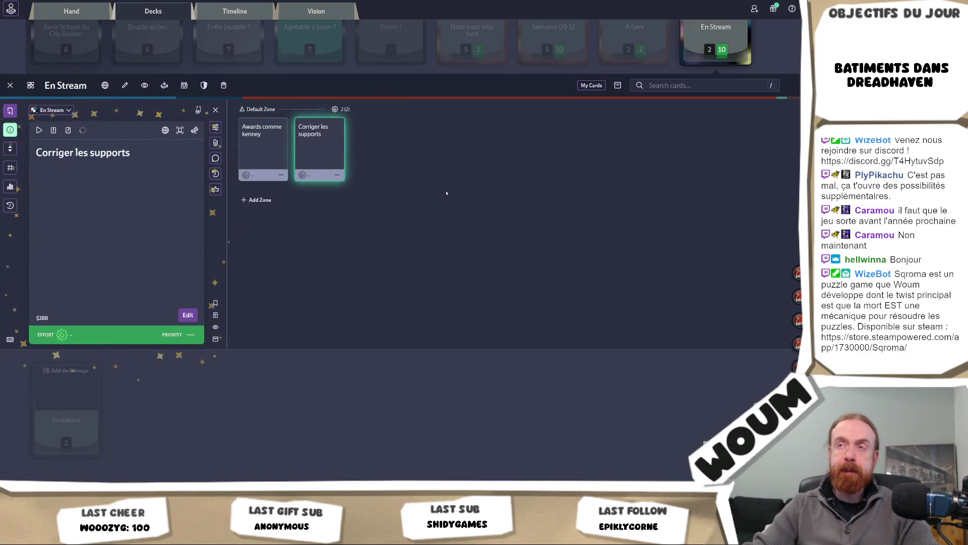
pyautogui.scroll(2, 447, 193)
pyautogui.click(635, 121)
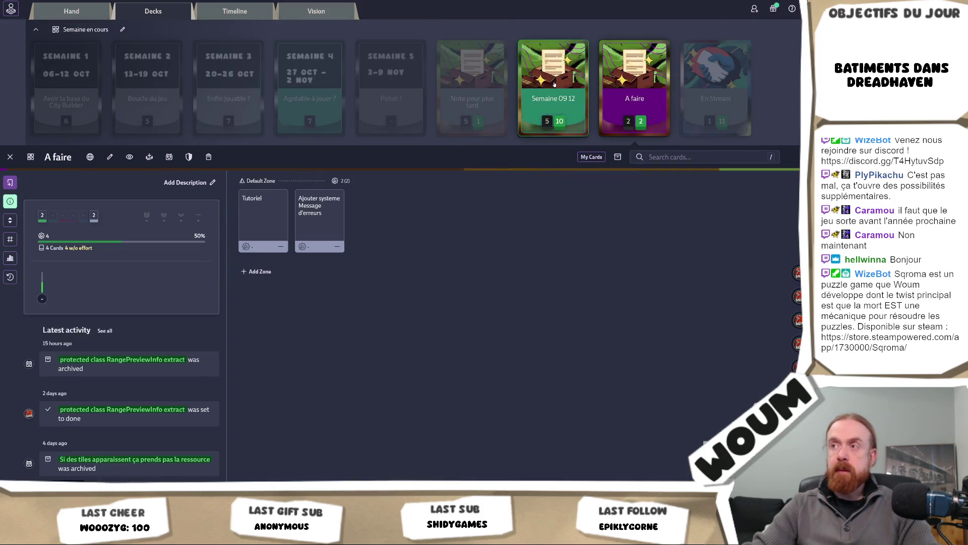
pyautogui.click(553, 101)
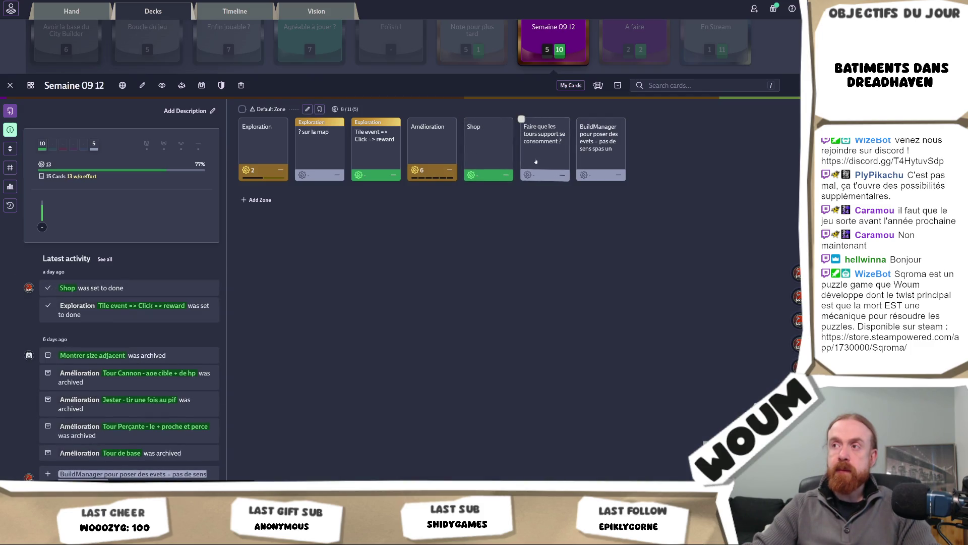
# Review the BuildManager and '? sur la map' cards, then return to Unity.
pyautogui.click(605, 170)
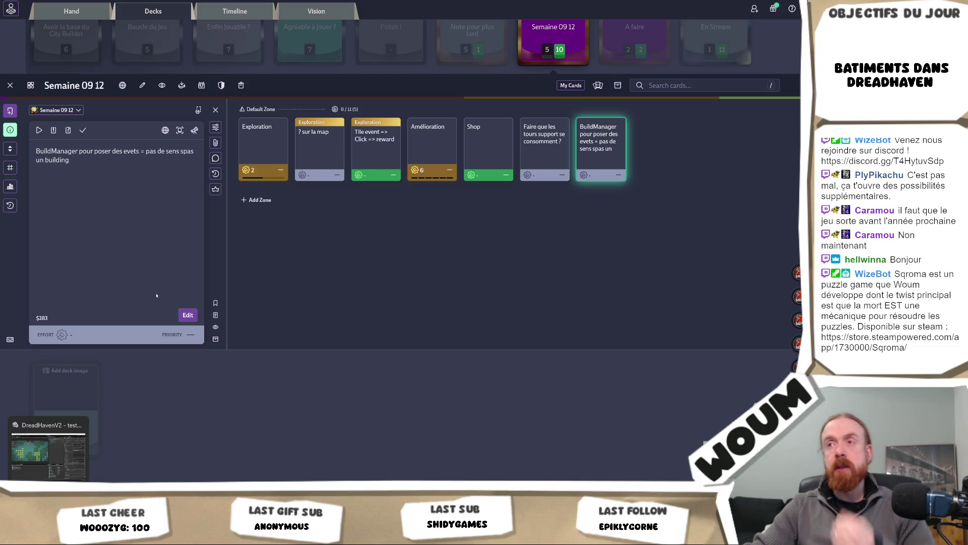
pyautogui.click(324, 167)
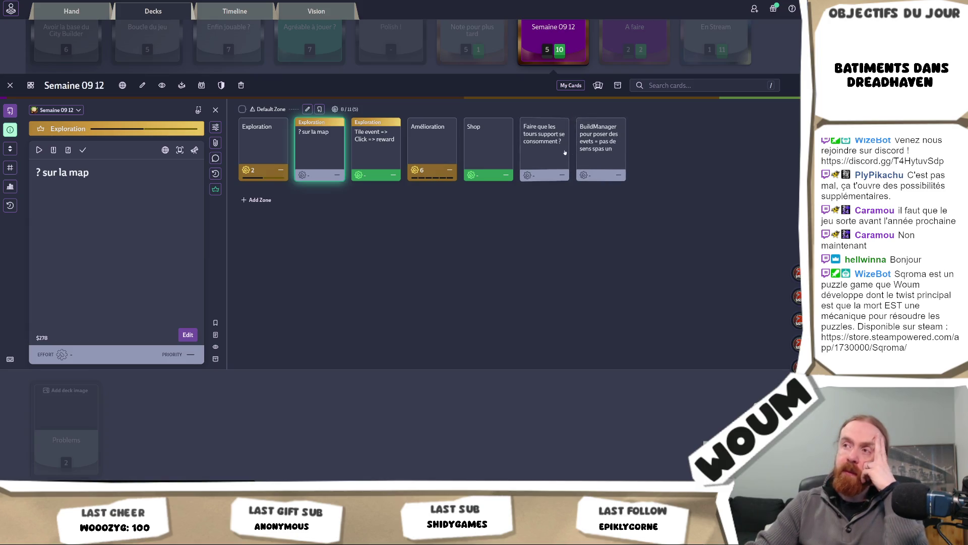
pyautogui.click(33, 480)
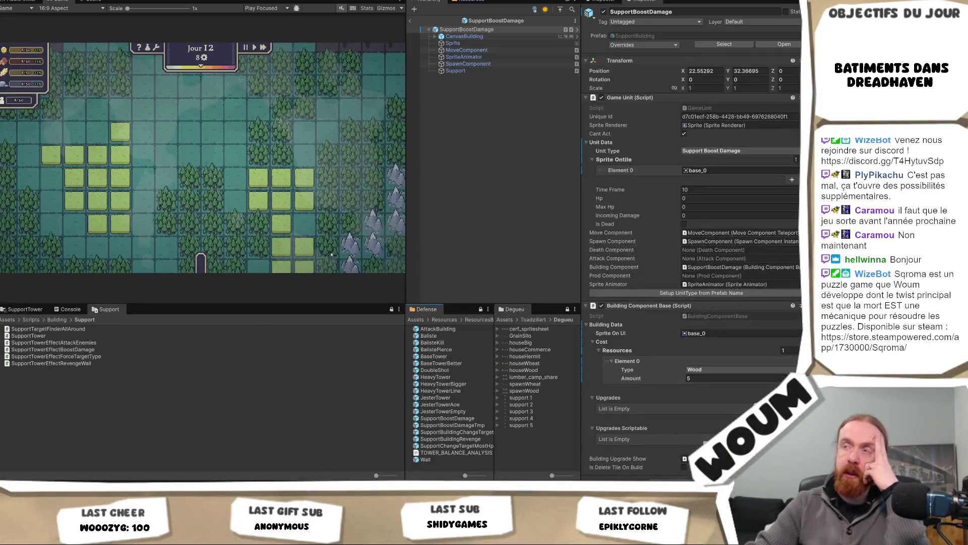
# Back in testmap, activate CanvasEventReward so the Tour De Defense reward panel shows, then select EventManager.
pyautogui.click(410, 20)
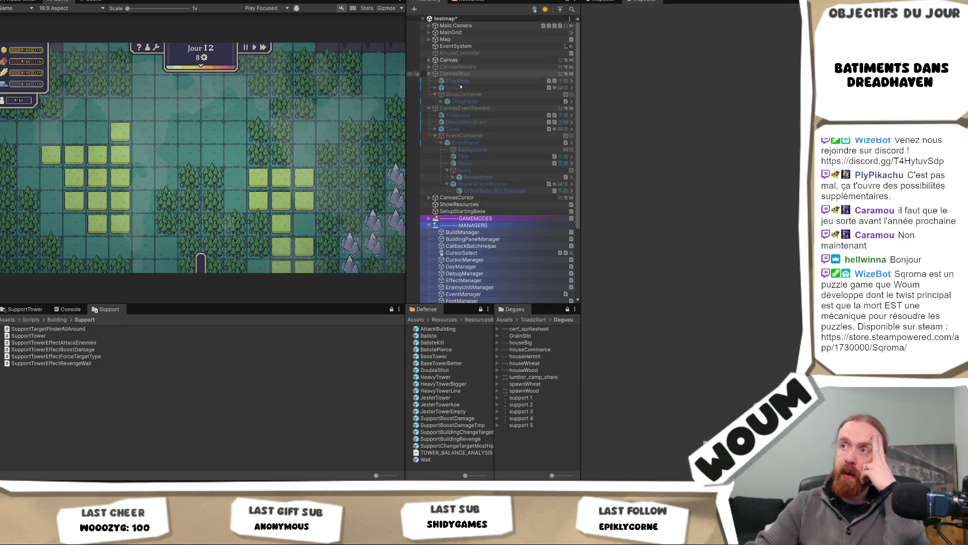
pyautogui.click(455, 74)
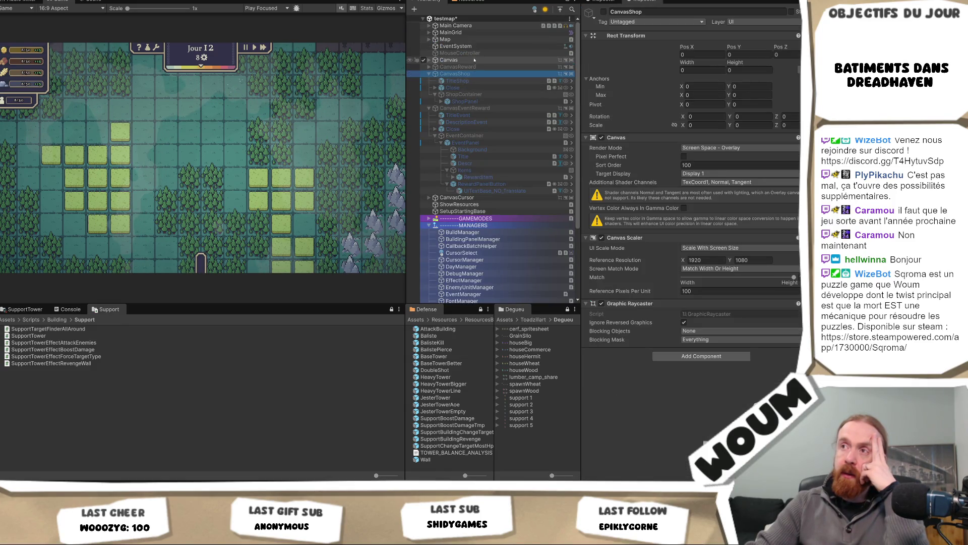
pyautogui.click(461, 108)
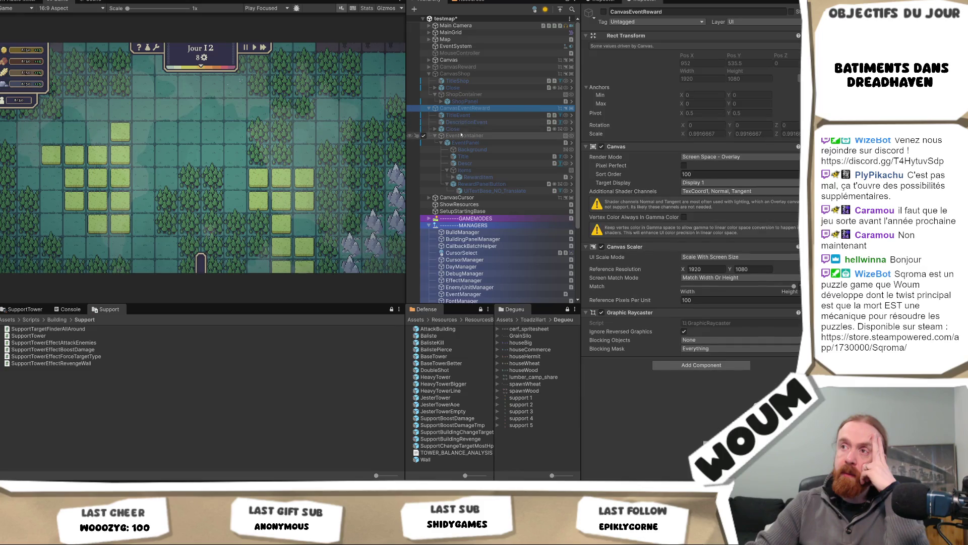
pyautogui.click(603, 12)
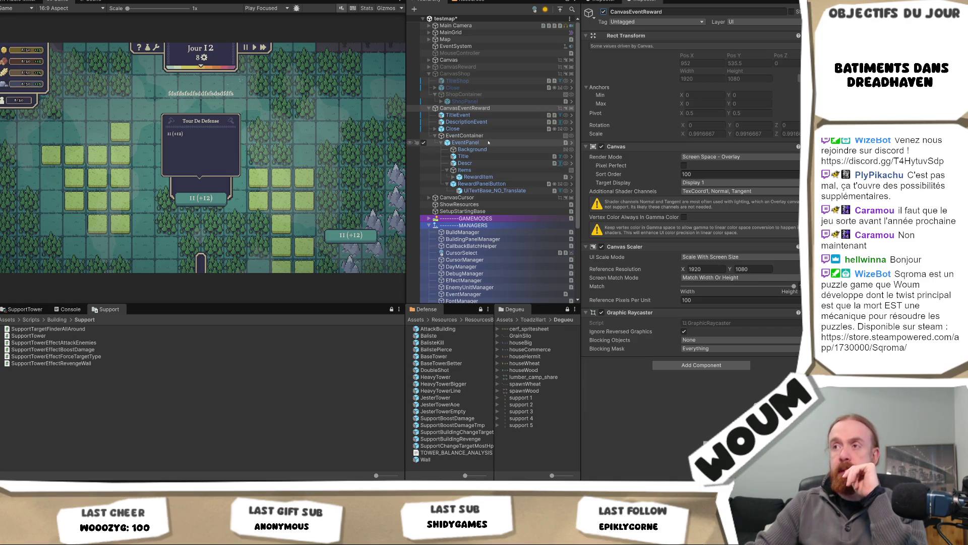
pyautogui.scroll(-2, 489, 232)
pyautogui.click(487, 243)
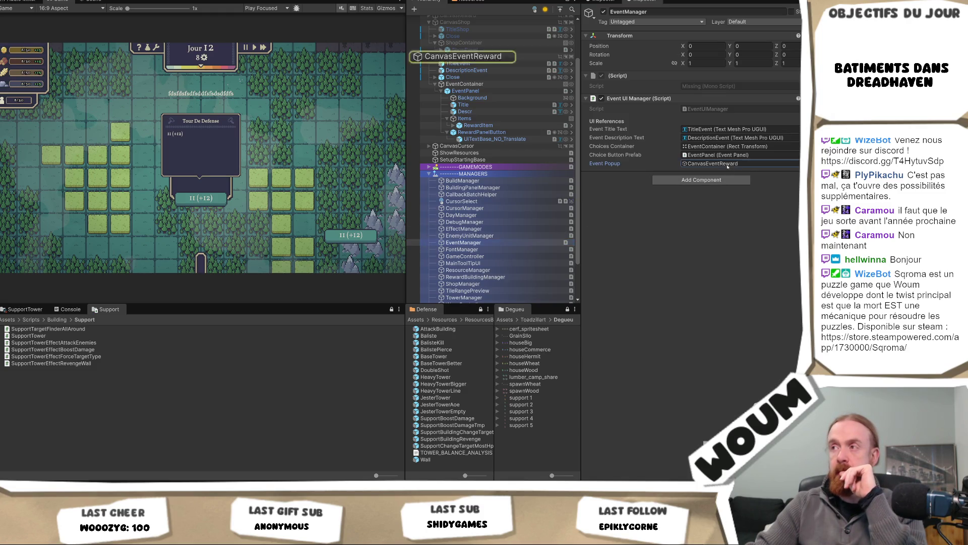
# Ping EventManager's choices container and title text references, then open EventPanel's script in Visual Studio.
pyautogui.click(729, 146)
pyautogui.click(726, 129)
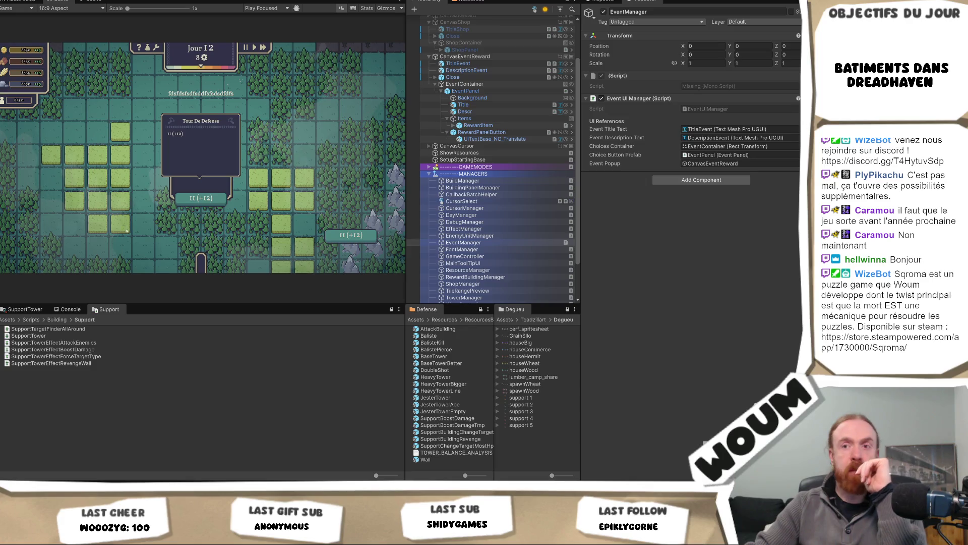
pyautogui.click(487, 91)
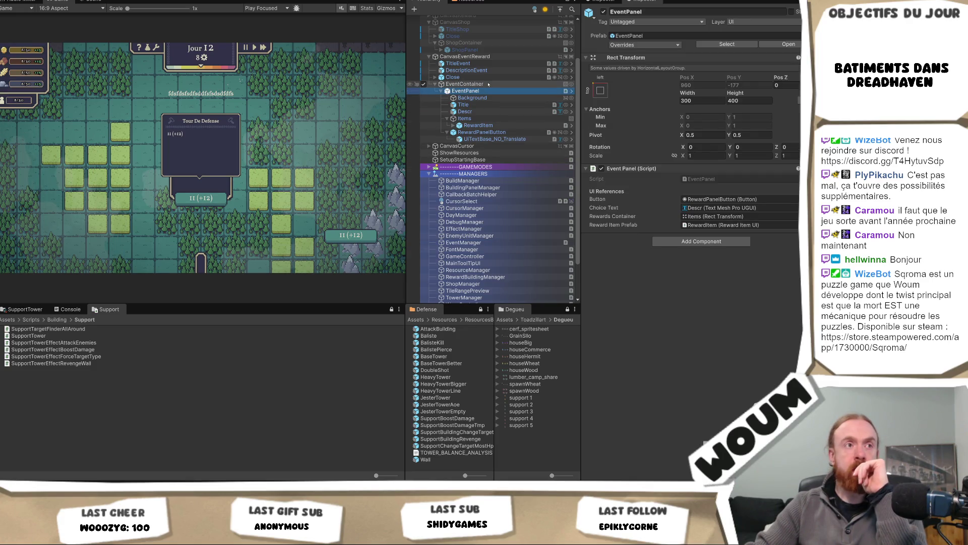
pyautogui.click(717, 179)
pyautogui.doubleClick(716, 179)
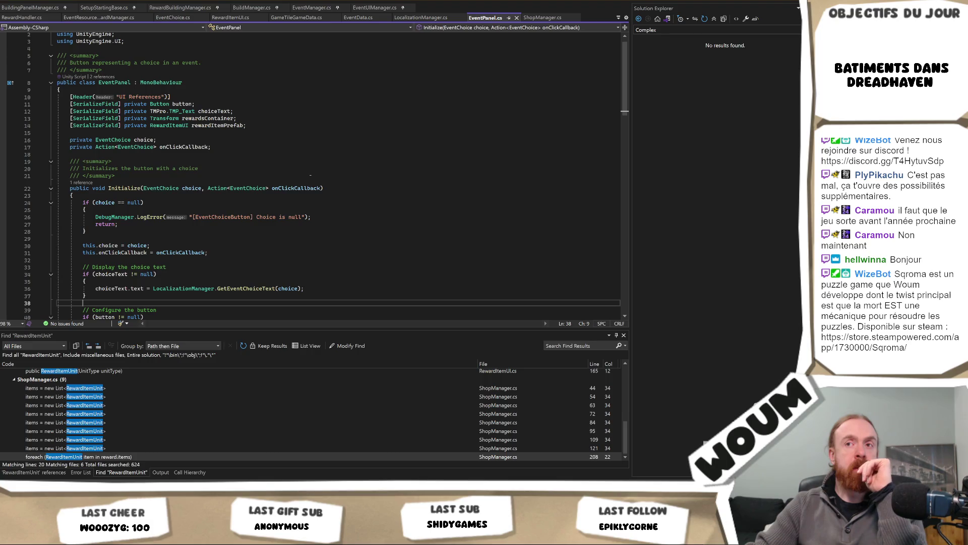
# Read through EventPanel.cs's Initialize and choice text code, then return to Unity.
pyautogui.scroll(-1, 311, 175)
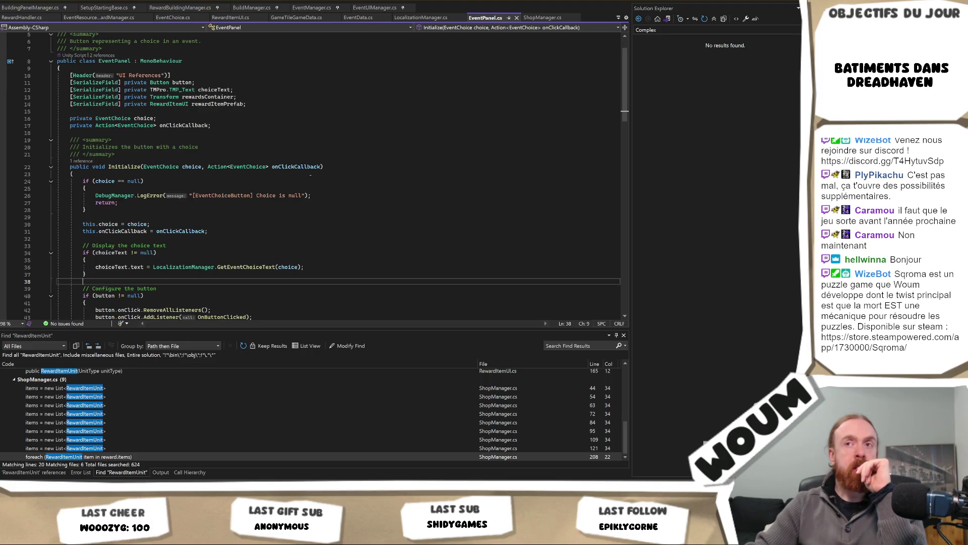
pyautogui.scroll(-2, 311, 175)
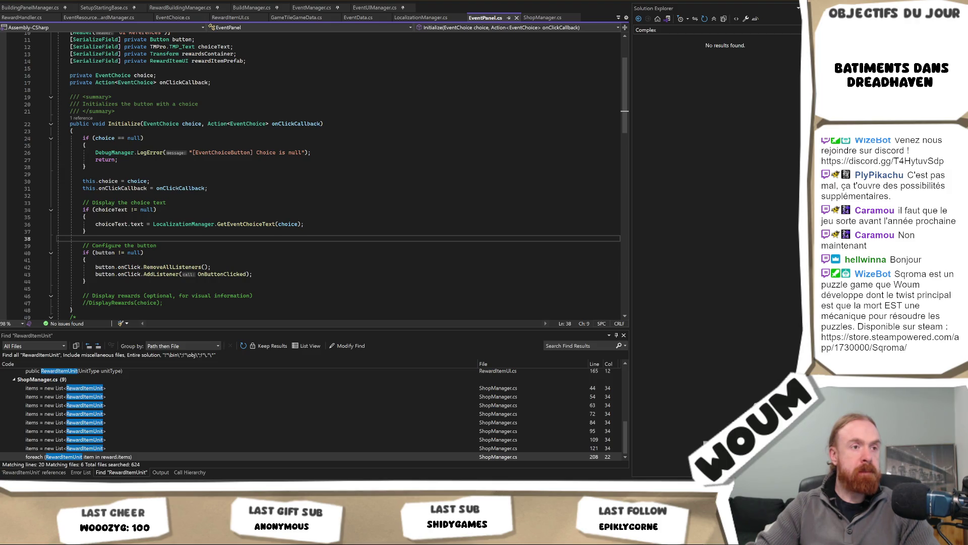
pyautogui.click(287, 202)
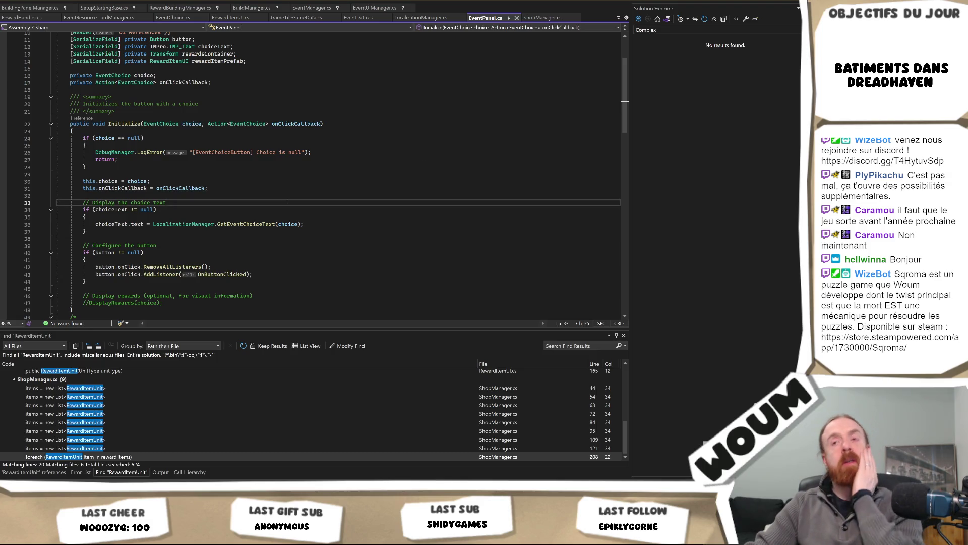
pyautogui.scroll(-2, 287, 202)
pyautogui.scroll(5, 286, 201)
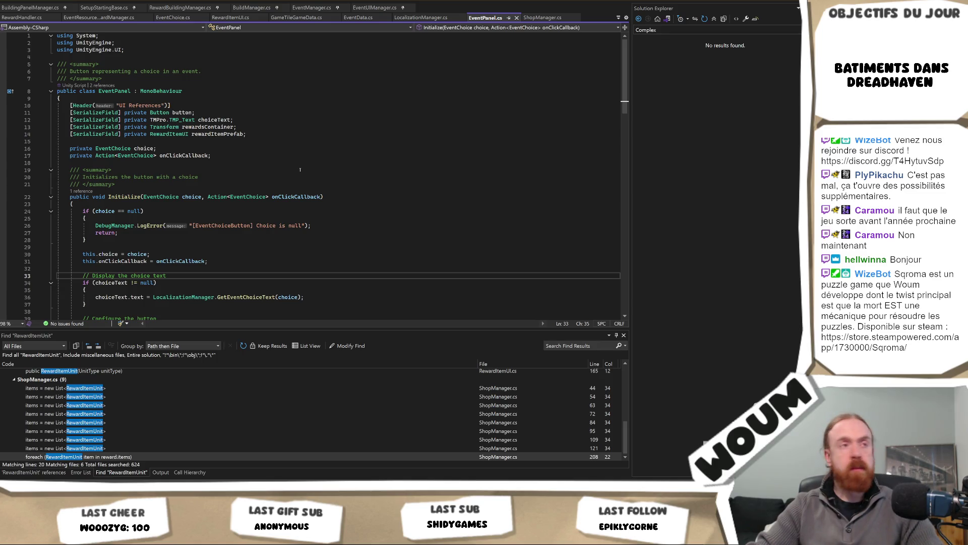
pyautogui.hotkey('alt', 'Tab')
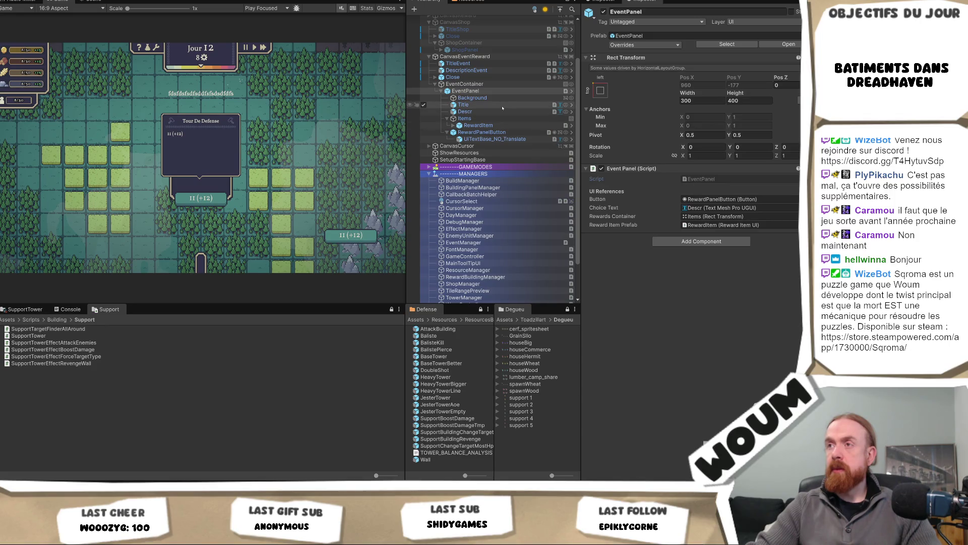
# Inspect the EventPanel object and the EventContainer layout settings.
pyautogui.click(473, 98)
pyautogui.click(489, 91)
pyautogui.click(474, 84)
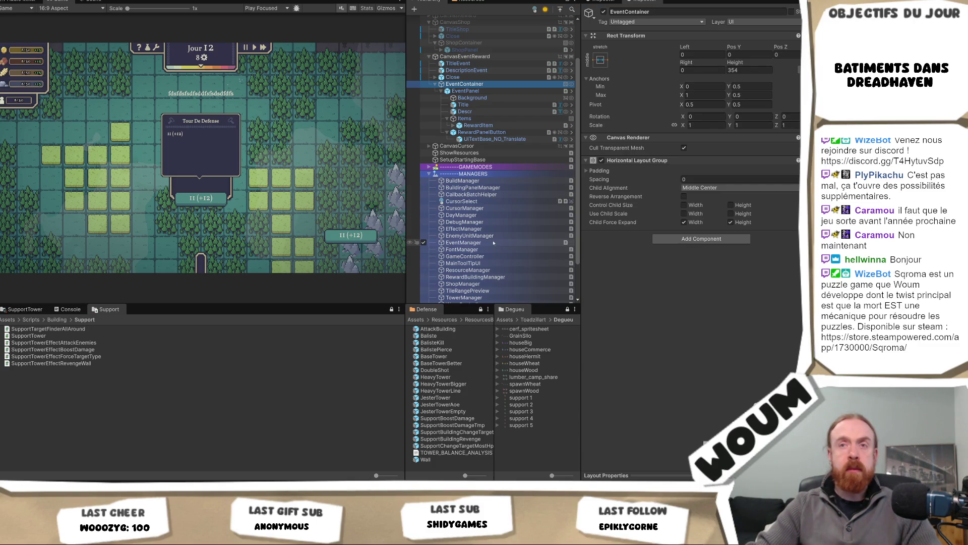
# Remove EventManager's missing (Script) component, leaving only Transform and Event UI Manager.
pyautogui.click(493, 243)
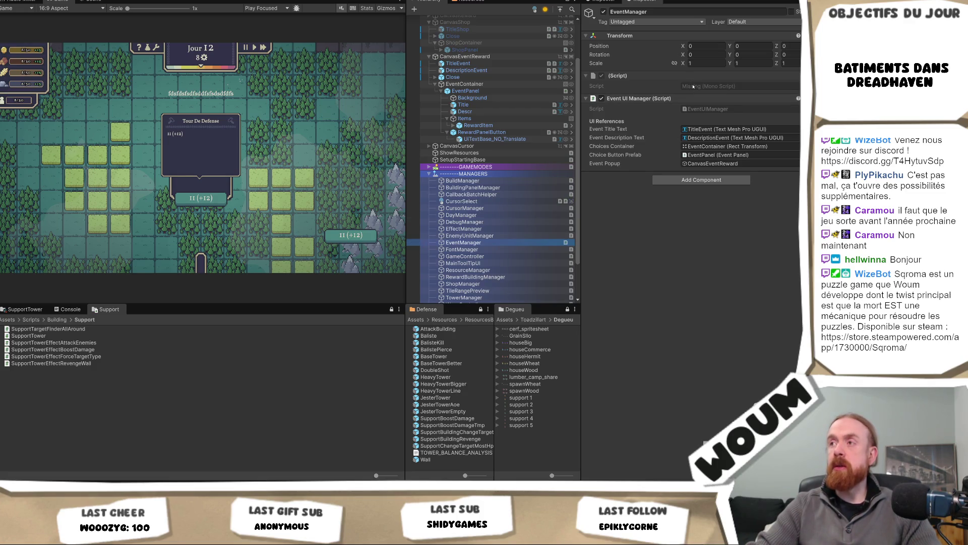
pyautogui.rightClick(733, 77)
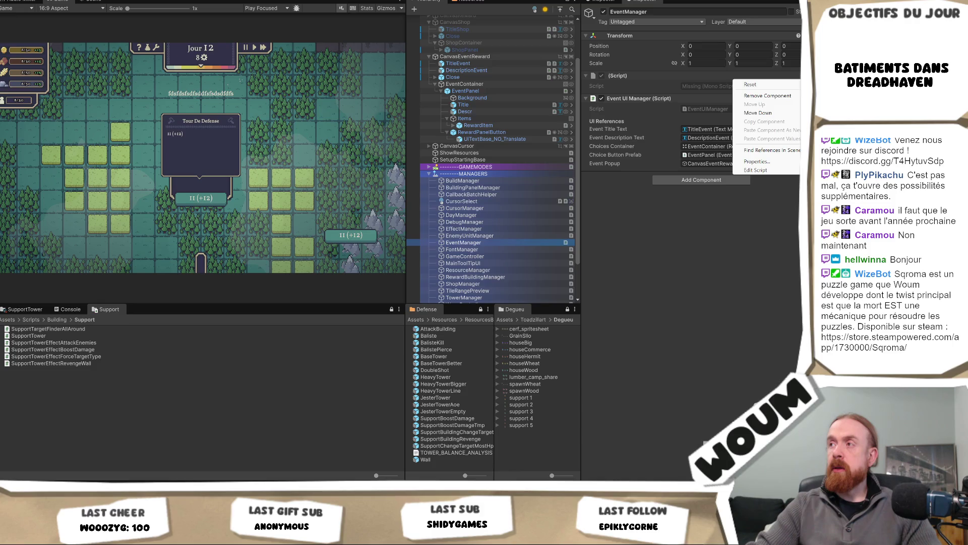
pyautogui.click(770, 95)
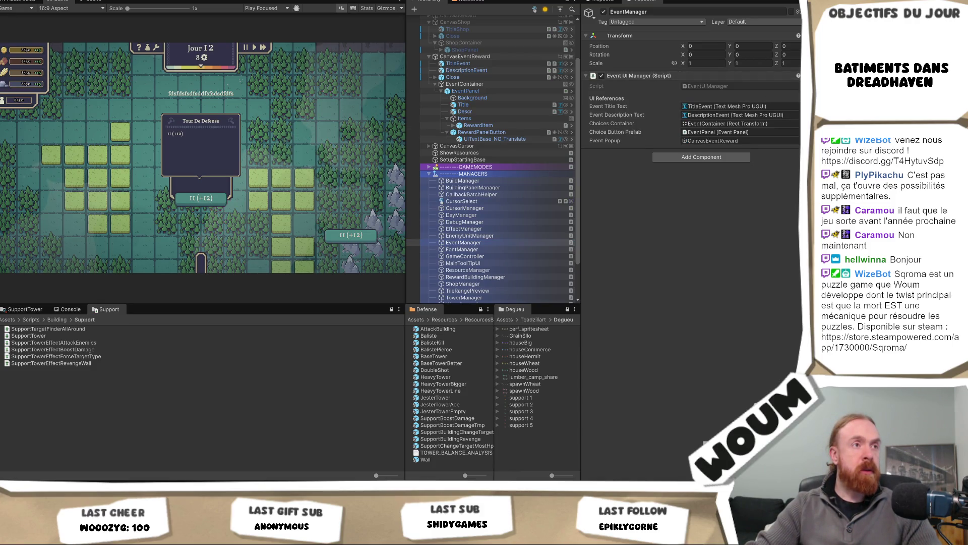
pyautogui.rightClick(754, 88)
pyautogui.press('Escape')
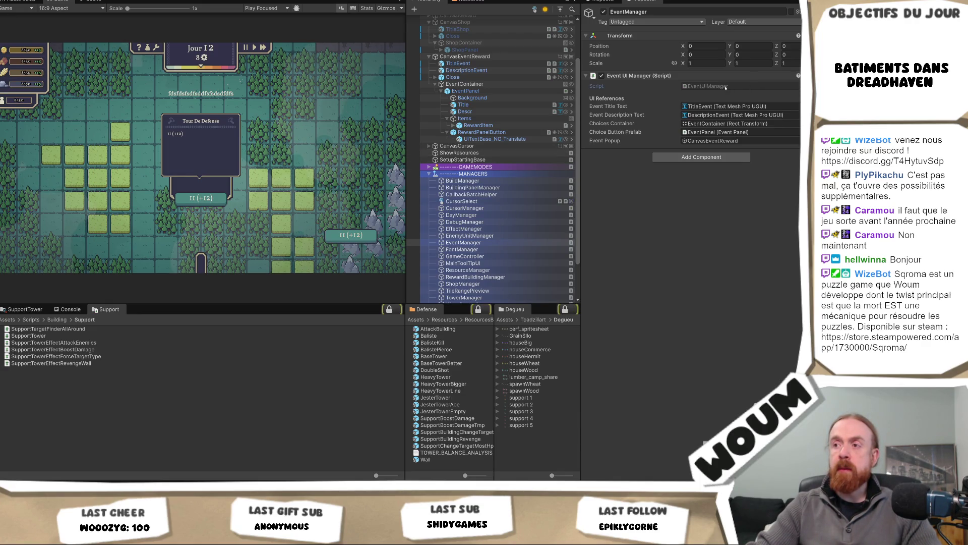
# Open the EventUIManager script in Visual Studio and look over its code.
pyautogui.doubleClick(727, 87)
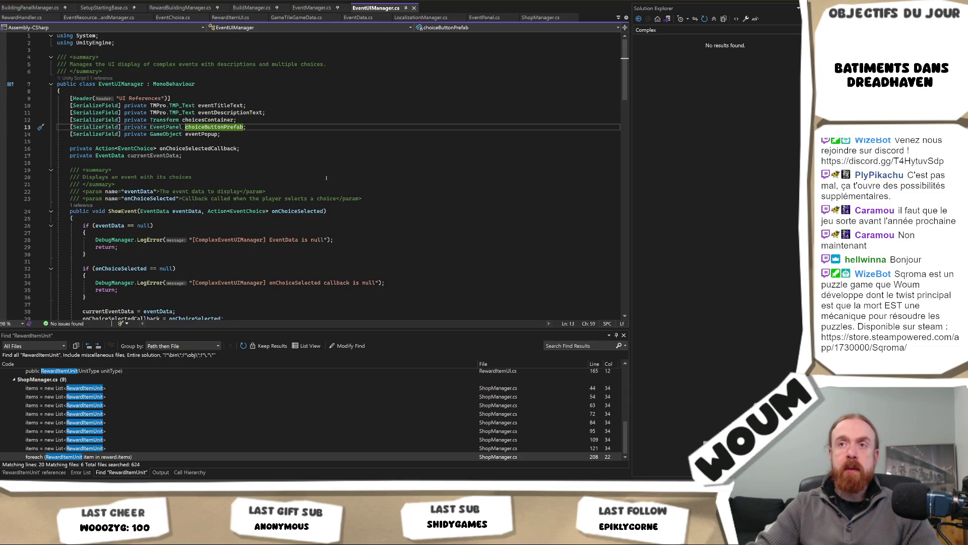
pyautogui.scroll(-6, 327, 178)
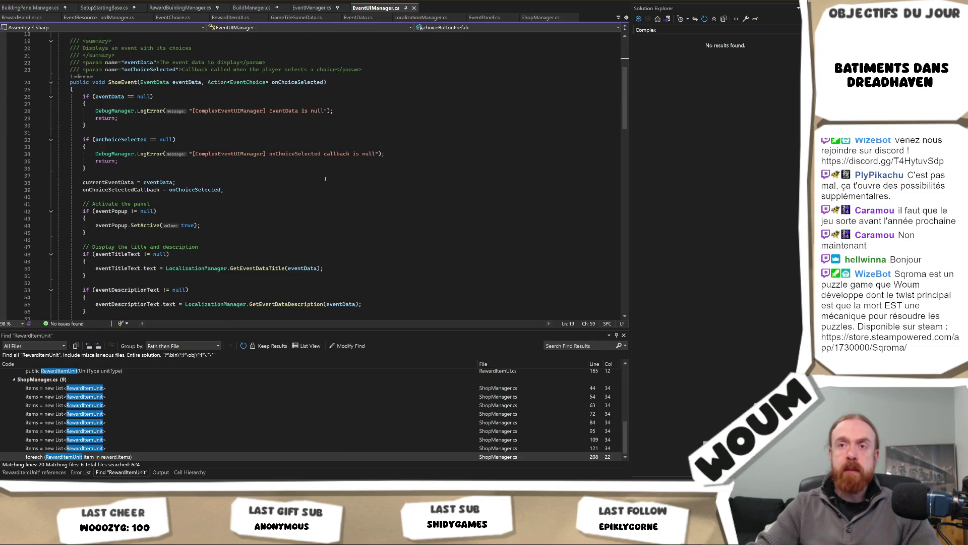
pyautogui.scroll(6, 325, 179)
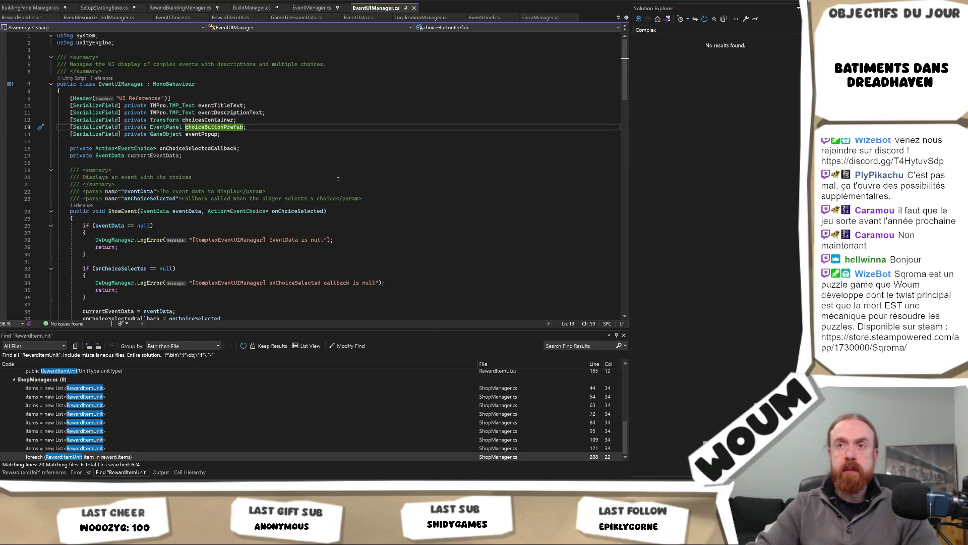
pyautogui.hotkey('alt', 'Tab')
pyautogui.hotkey('alt', 'Tab')
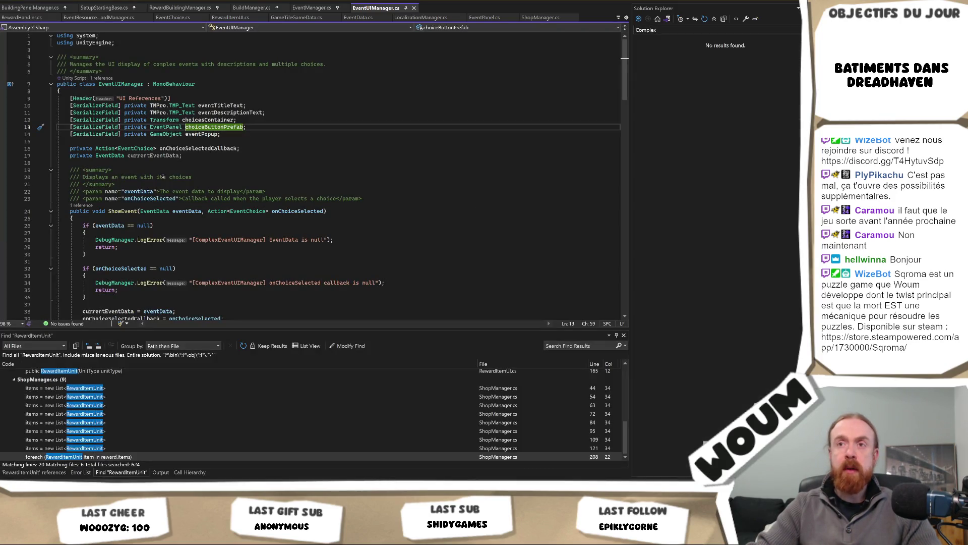
# Follow ShowEvent's reference into EventManager.cs and place the cursor after the static Instance field.
pyautogui.click(123, 211)
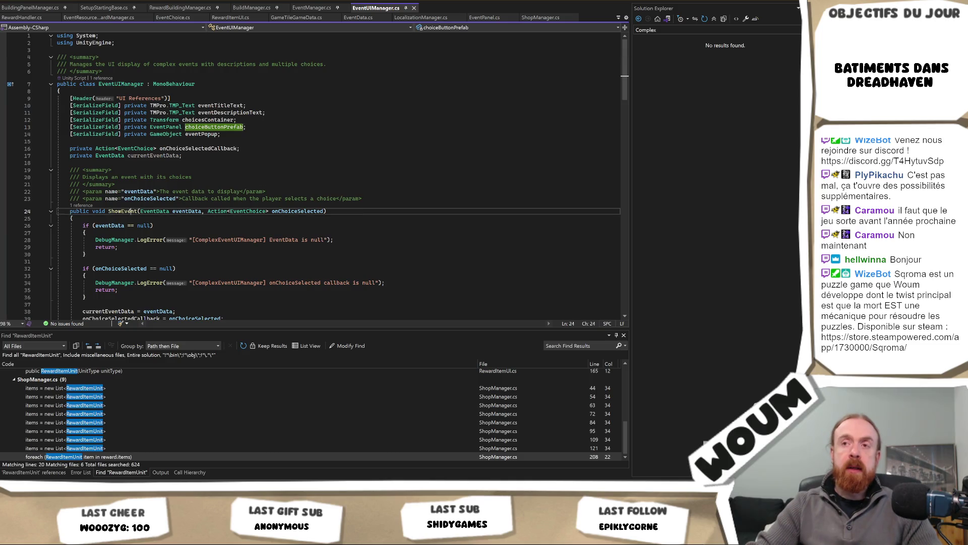
pyautogui.click(80, 205)
pyautogui.doubleClick(146, 182)
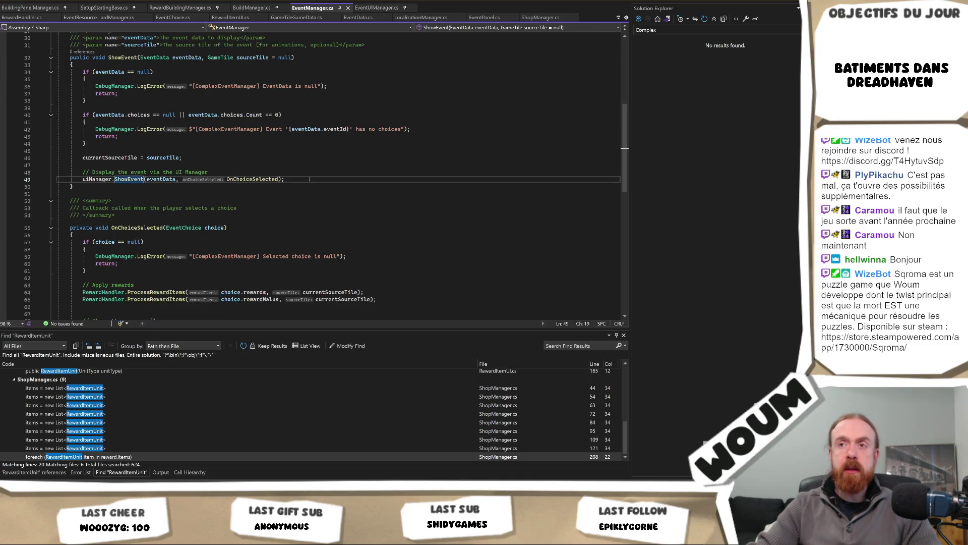
pyautogui.click(123, 100)
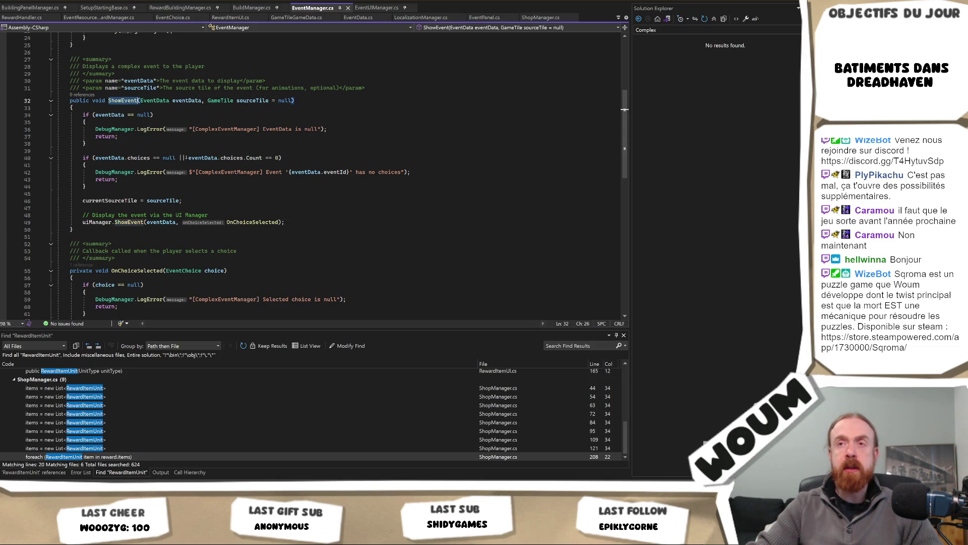
pyautogui.scroll(2, 310, 155)
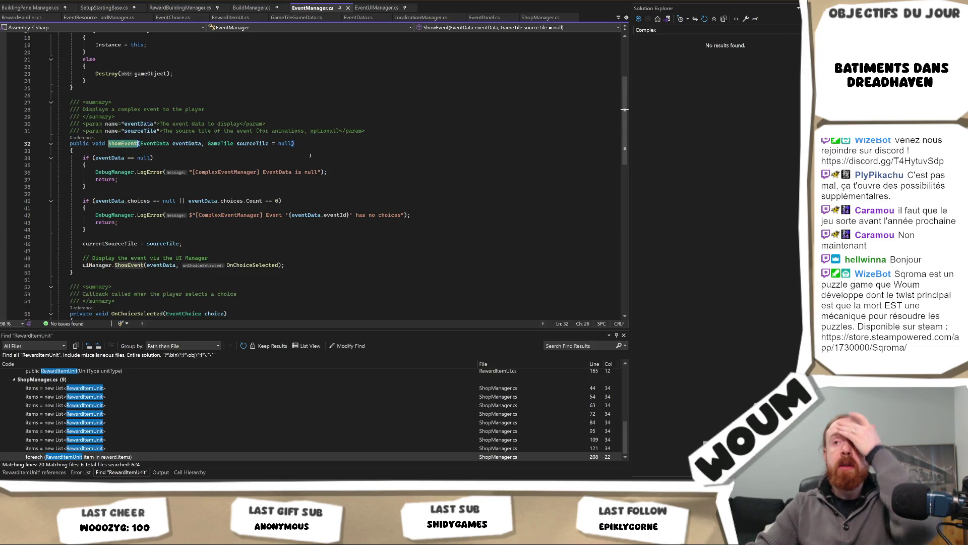
pyautogui.scroll(3, 302, 157)
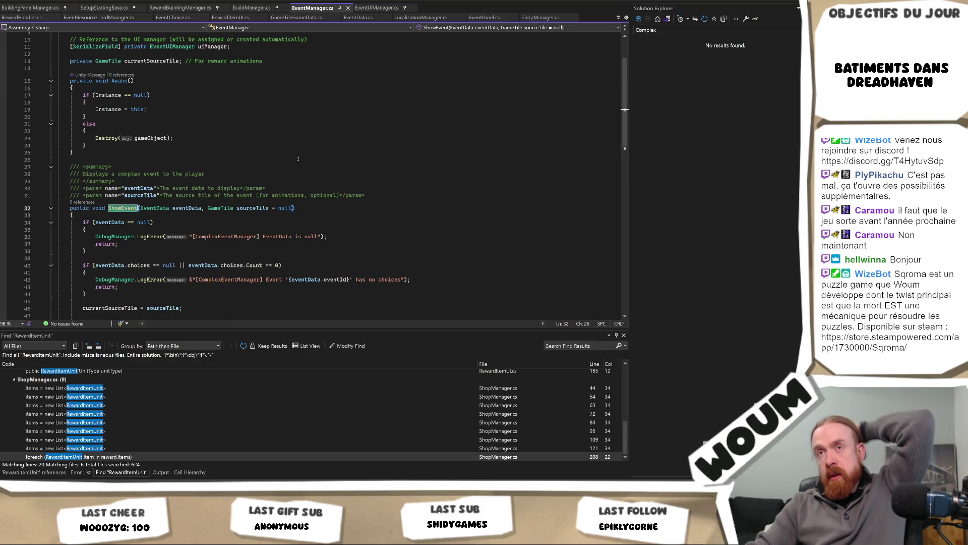
pyautogui.scroll(3, 283, 156)
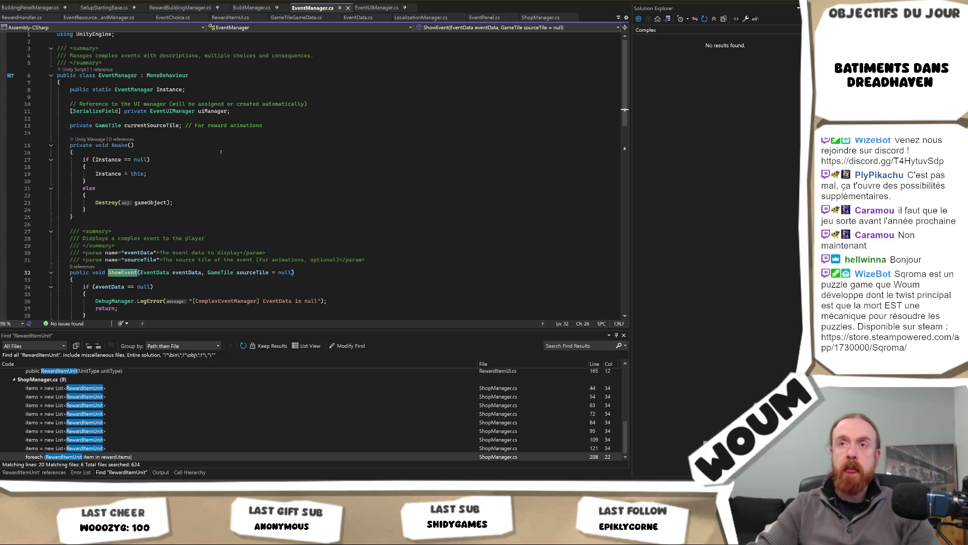
pyautogui.click(224, 90)
# Add a 'public EventData test;' field to EventManager below the Instance field.
pyautogui.press('Return')
pyautogui.press('Return')
pyautogui.write('p')
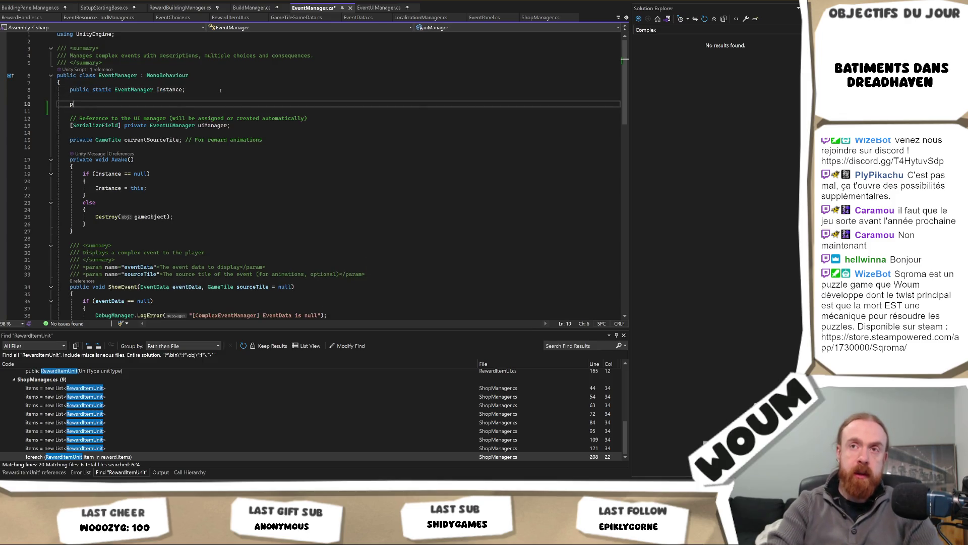
pyautogui.write('ublic EventD')
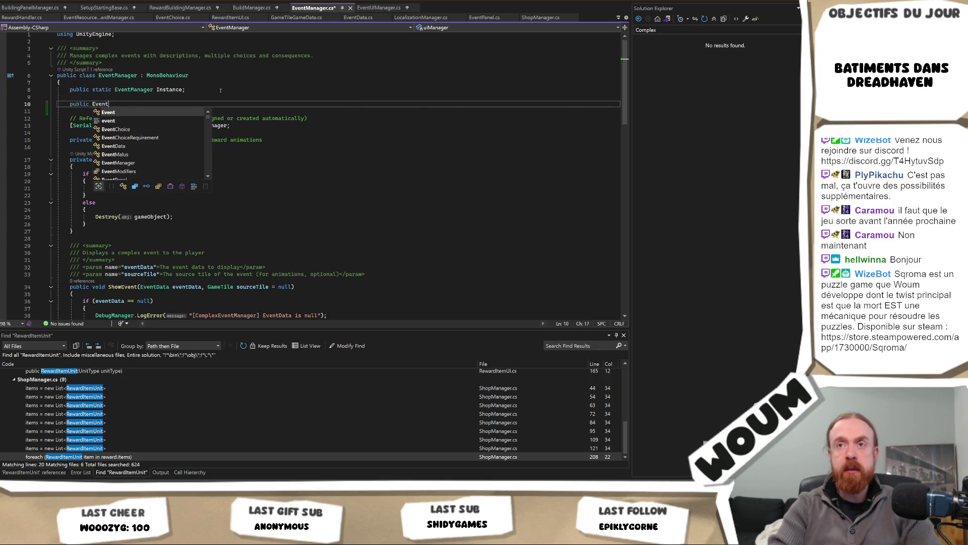
pyautogui.press('Tab')
pyautogui.write('test;')
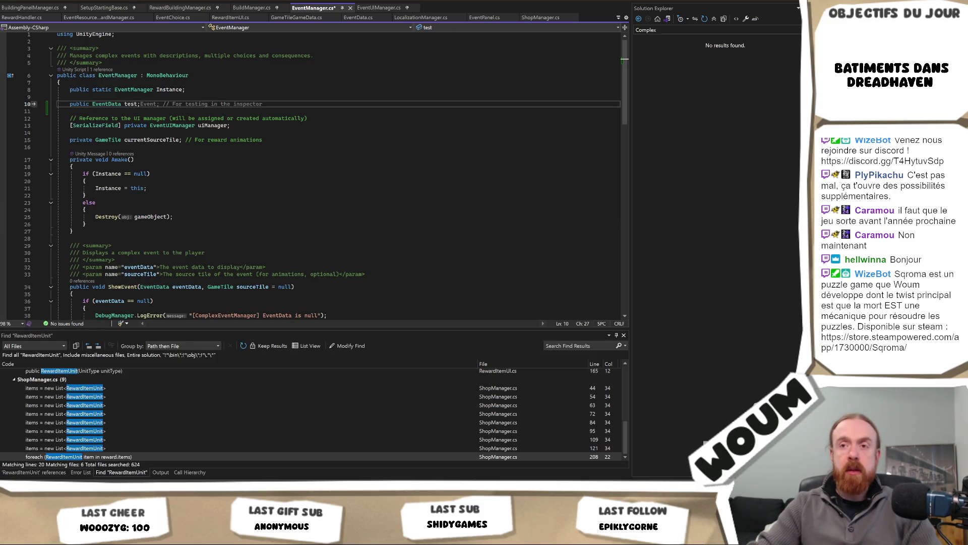
# Call ShowEvent(test) at the end of Awake, save the file and return to Unity.
pyautogui.click(91, 231)
pyautogui.click(112, 217)
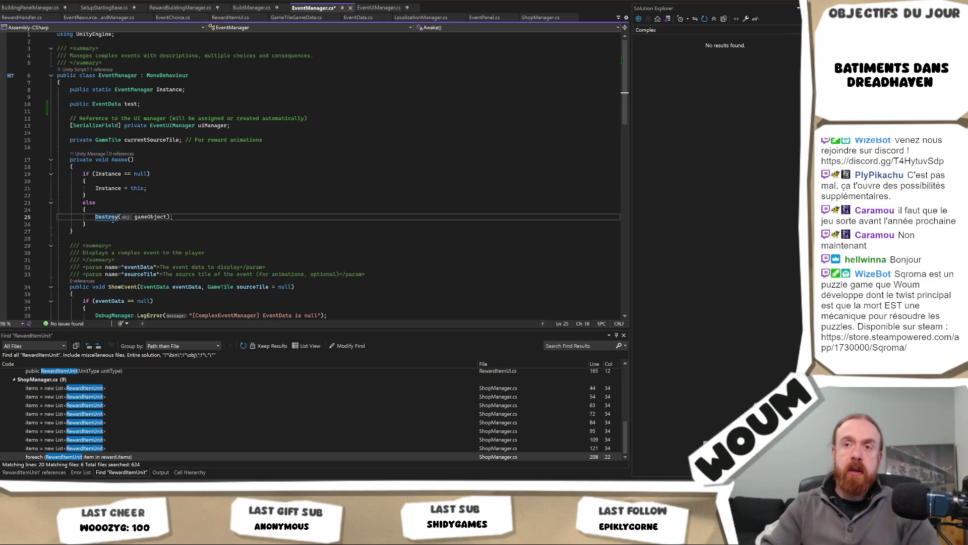
pyautogui.click(113, 224)
pyautogui.press('Return')
pyautogui.press('Return')
pyautogui.write('ShowE')
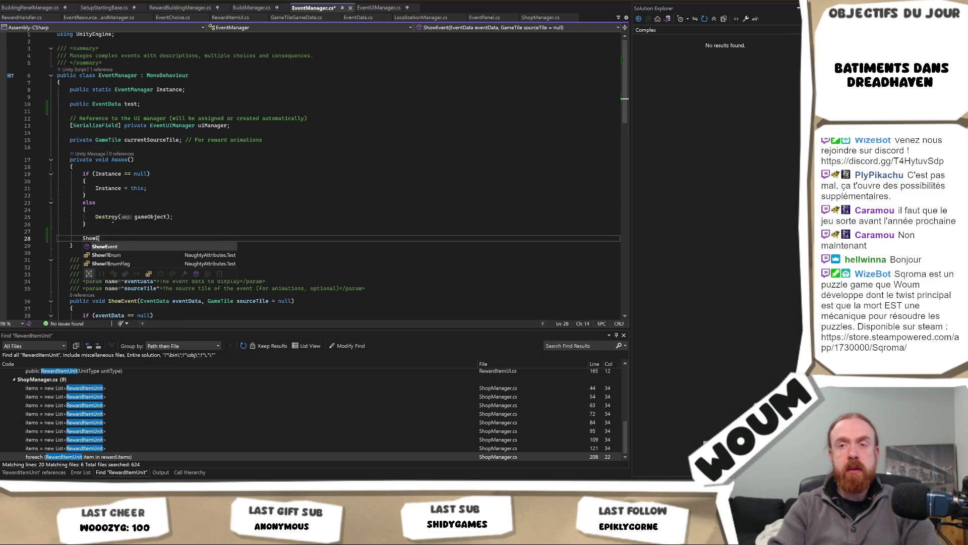
pyautogui.press('Tab')
pyautogui.press('Tab')
pyautogui.hotkey('ctrl', 's')
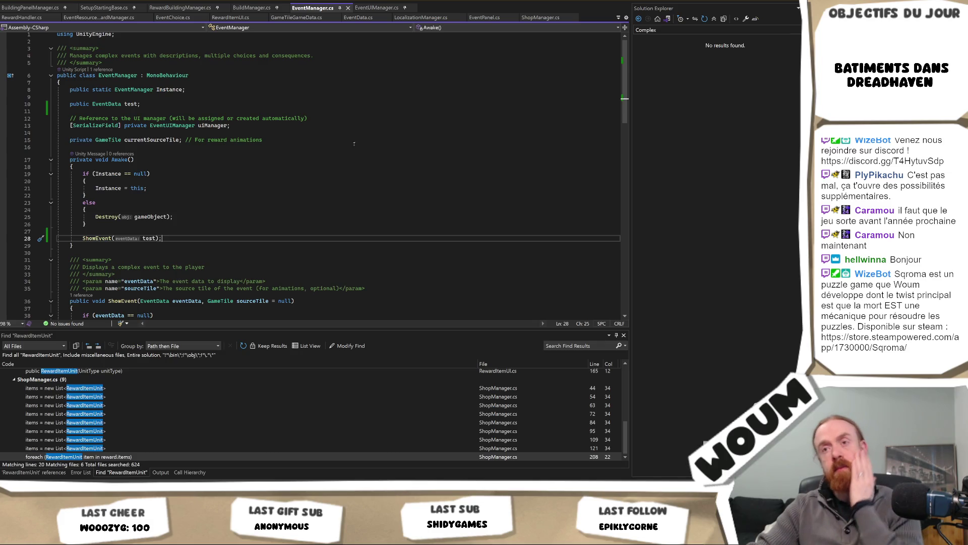
pyautogui.hotkey('alt', 'Tab')
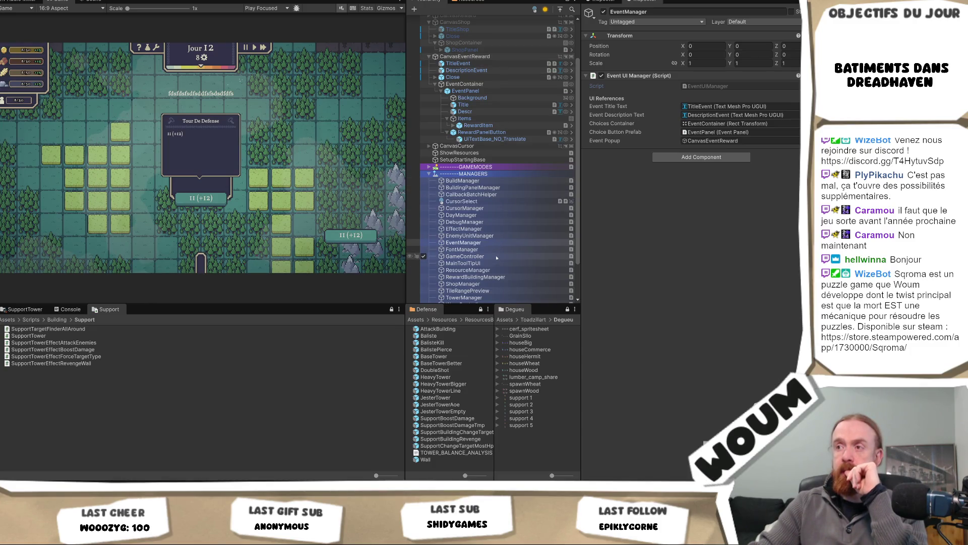
# Check where the EventManager class is referenced in Visual Studio.
pyautogui.scroll(-2, 496, 257)
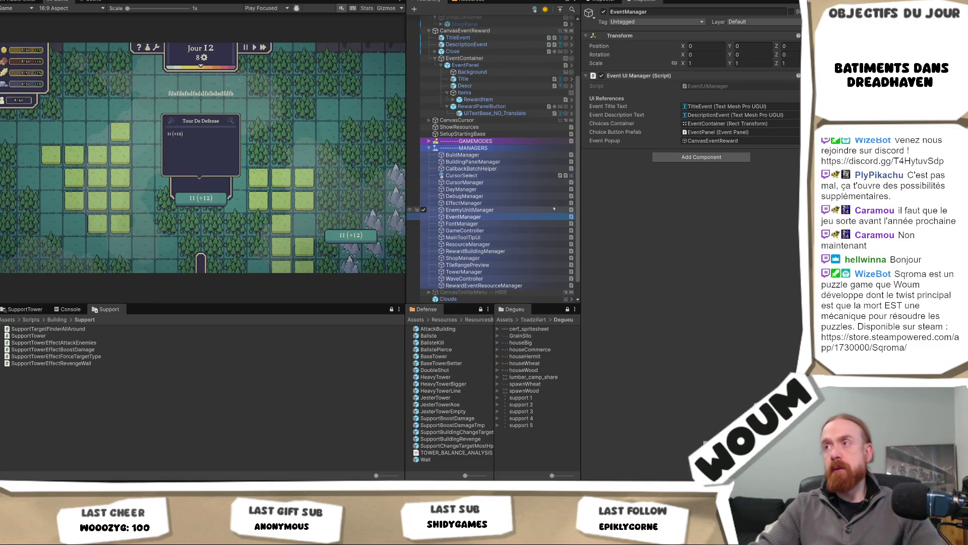
pyautogui.hotkey('alt', 'Tab')
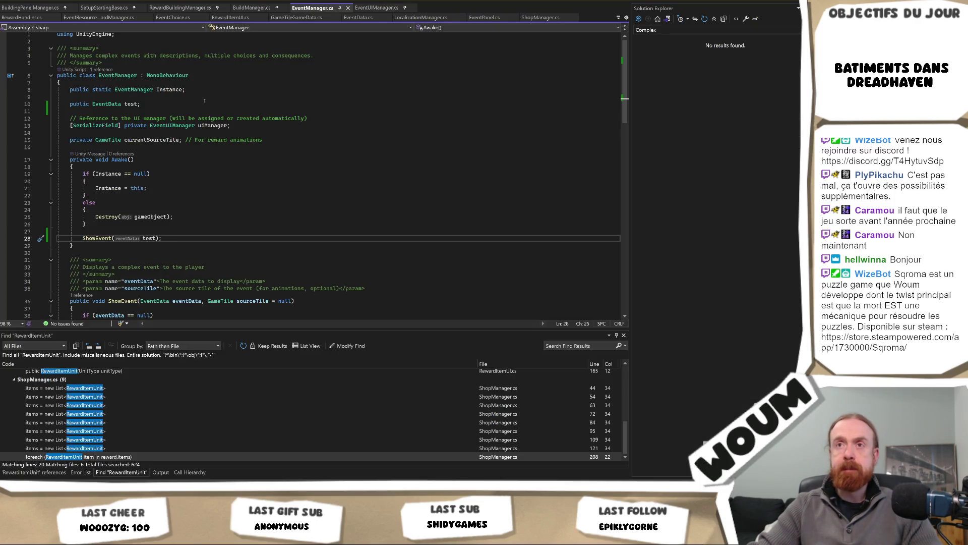
pyautogui.click(136, 75)
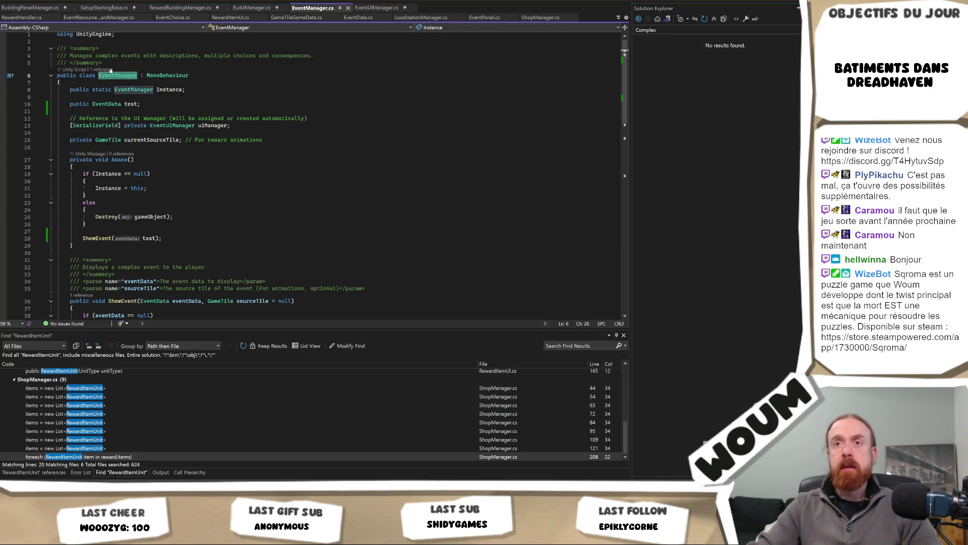
pyautogui.click(92, 69)
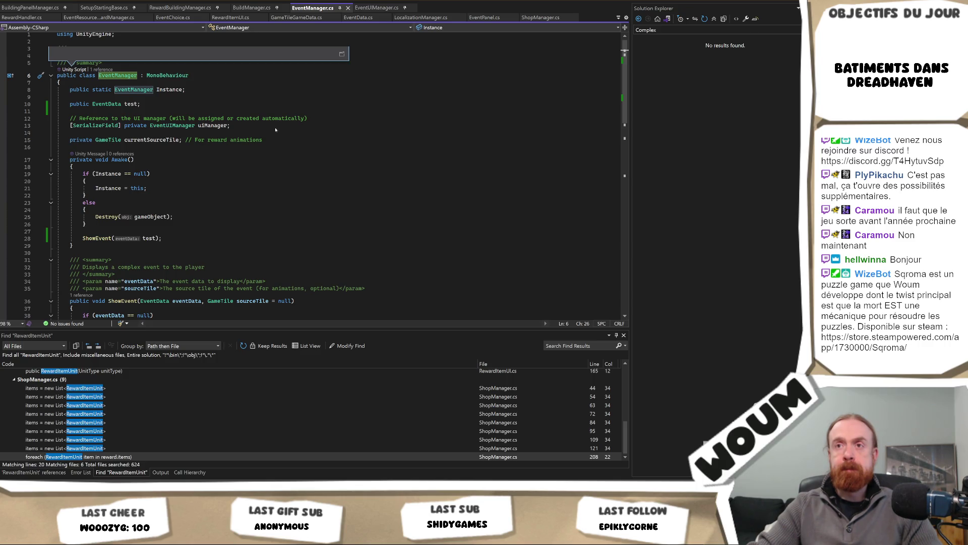
pyautogui.hotkey('alt', 'Tab')
# Add a Complex Event Manager component to EventManager and open its script in code.
pyautogui.click(689, 157)
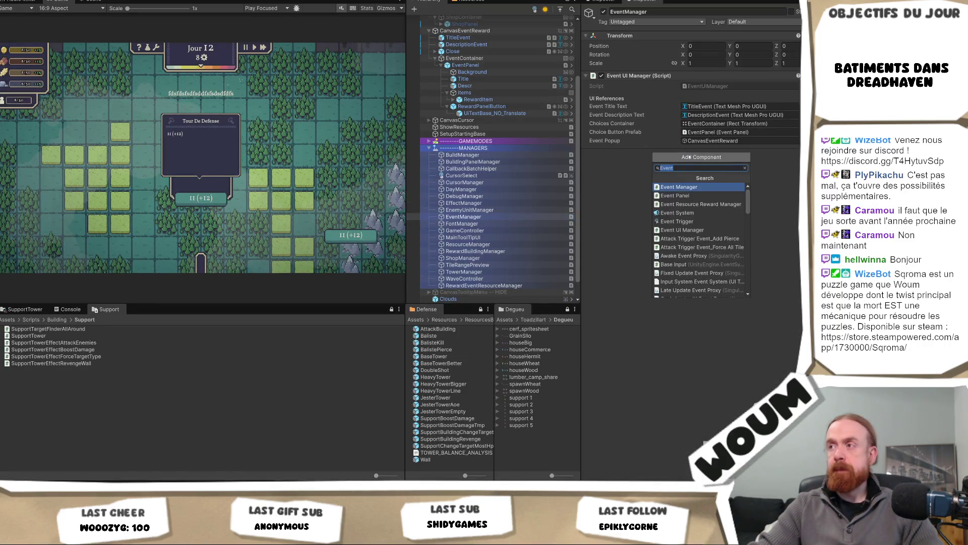
pyautogui.click(685, 188)
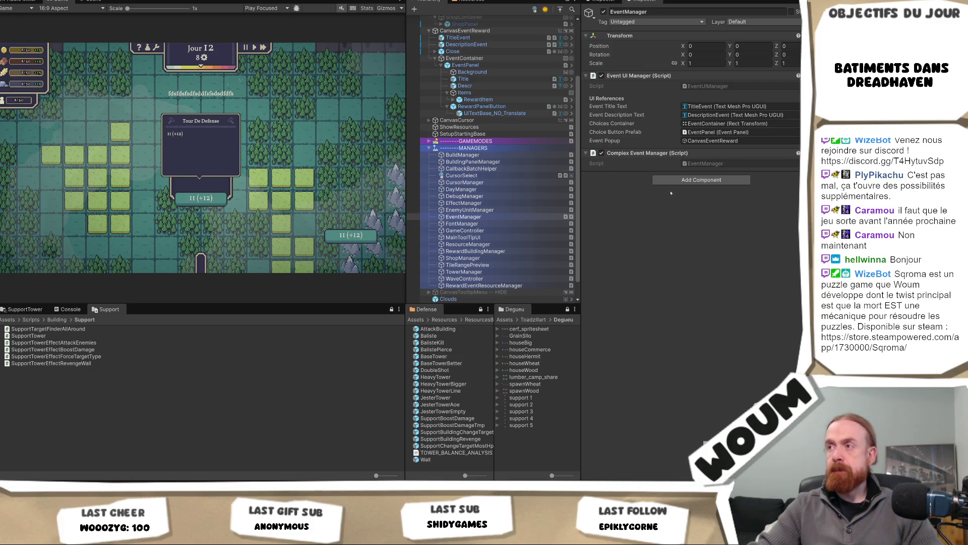
pyautogui.hotkey('alt', 'Tab')
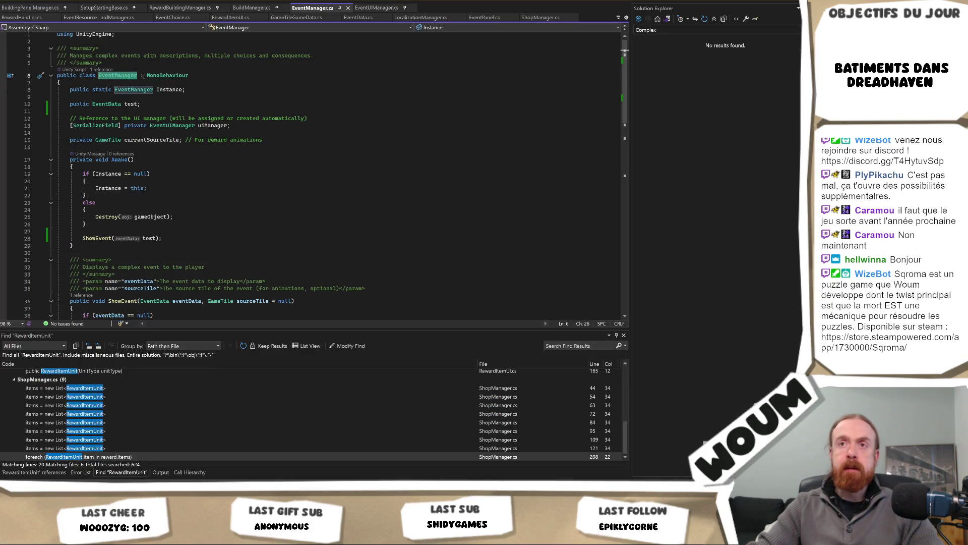
pyautogui.hotkey('alt', 'Tab')
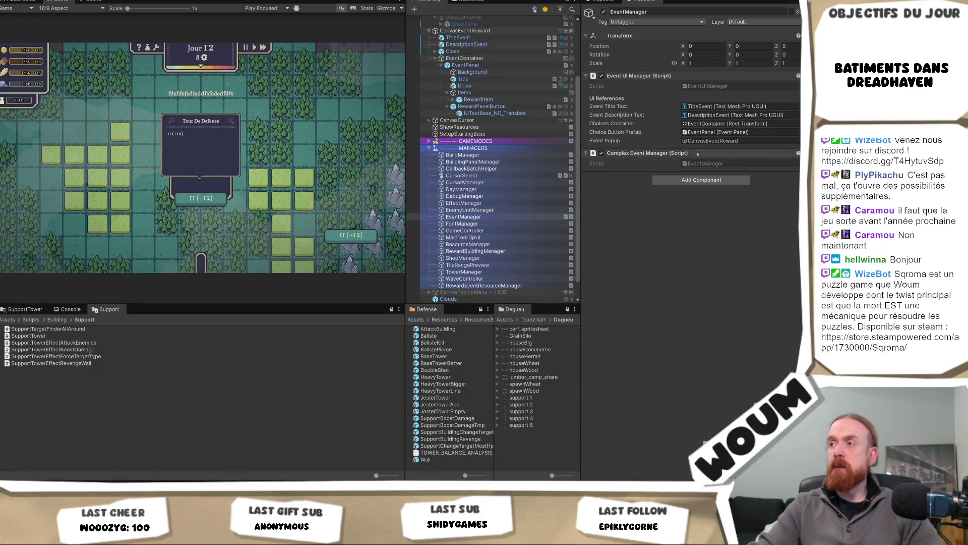
pyautogui.doubleClick(698, 162)
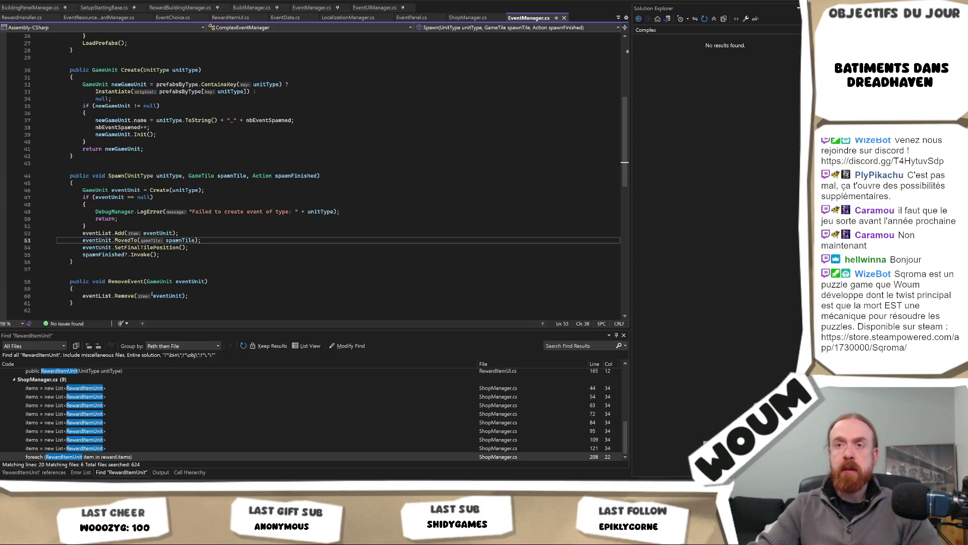
# Back in Unity, find the EventManager script in the Project window and open it in Visual Studio.
pyautogui.hotkey('alt', 'Tab')
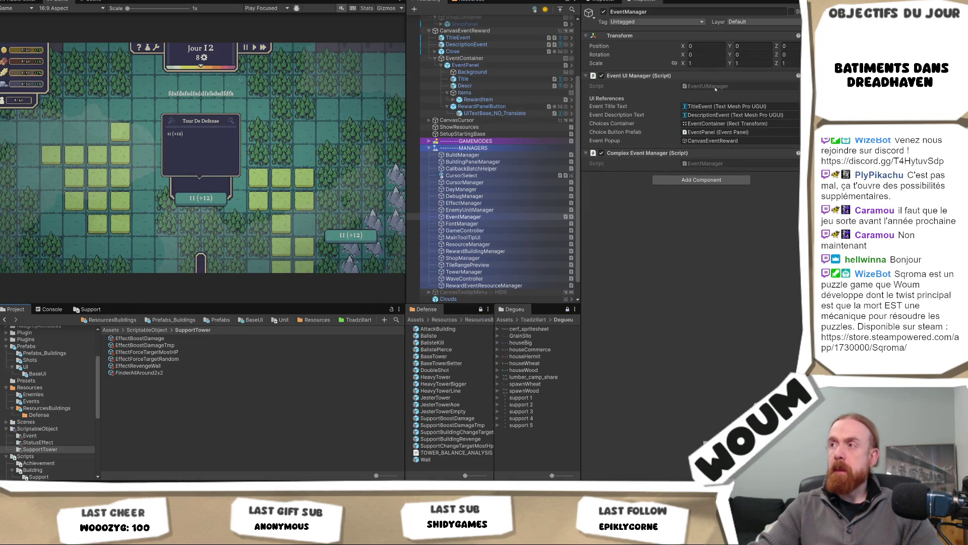
pyautogui.click(701, 164)
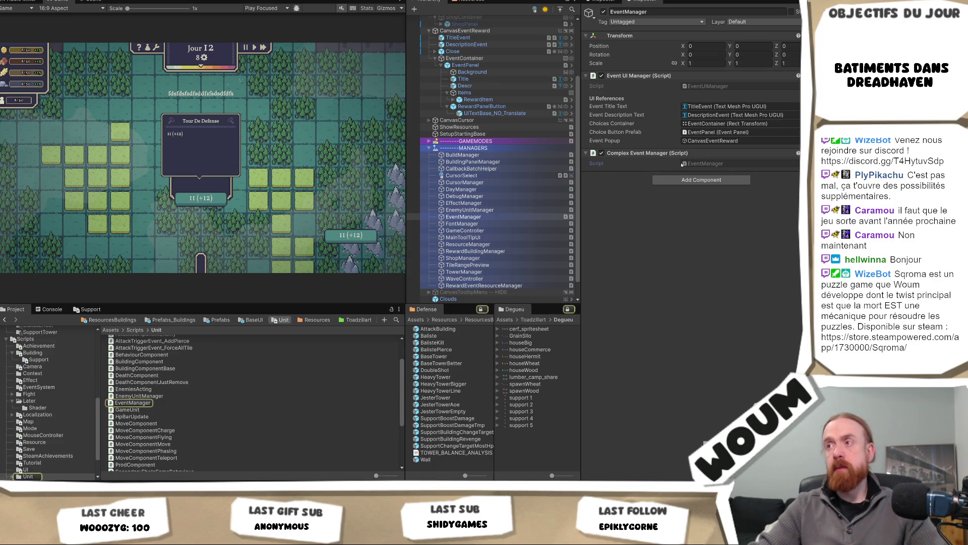
pyautogui.doubleClick(683, 164)
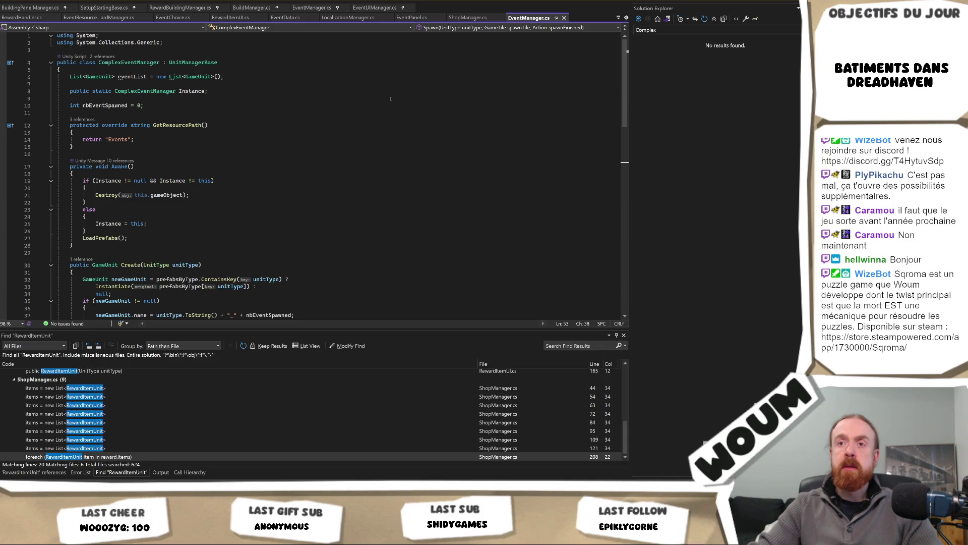
# Open the EventUIManager script from the Project window in Visual Studio.
pyautogui.hotkey('alt', 'Tab')
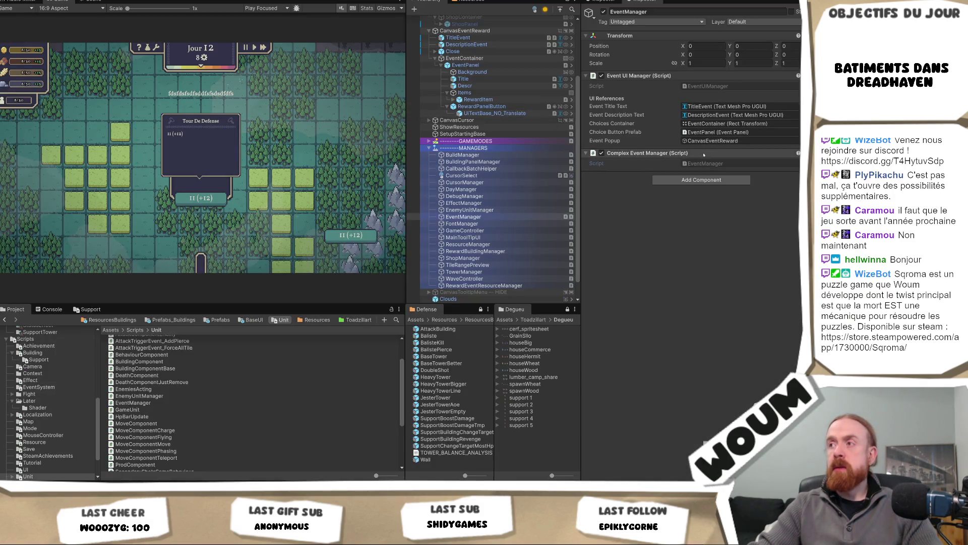
pyautogui.click(708, 86)
pyautogui.doubleClick(708, 86)
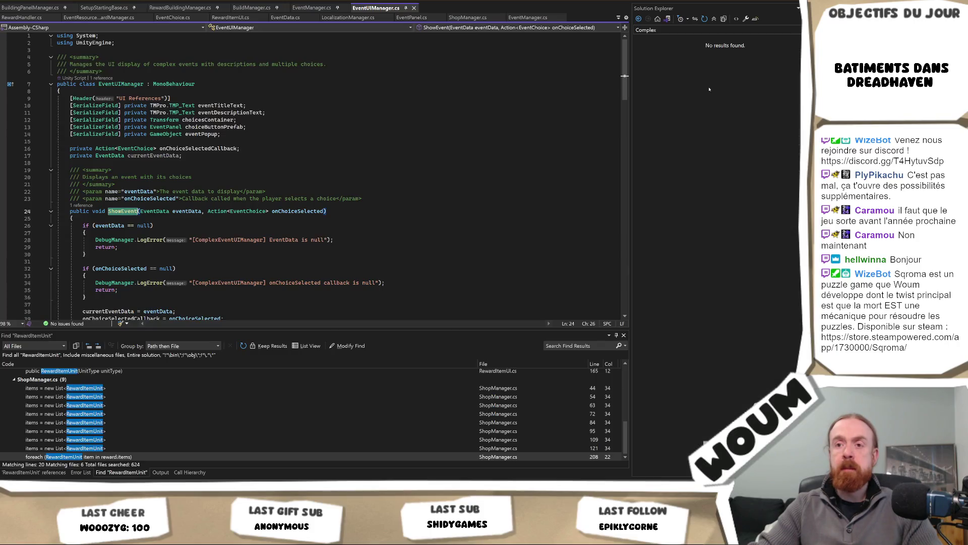
# Review the EventManager class's currentEventData field and the Instance check in Awake.
pyautogui.click(285, 158)
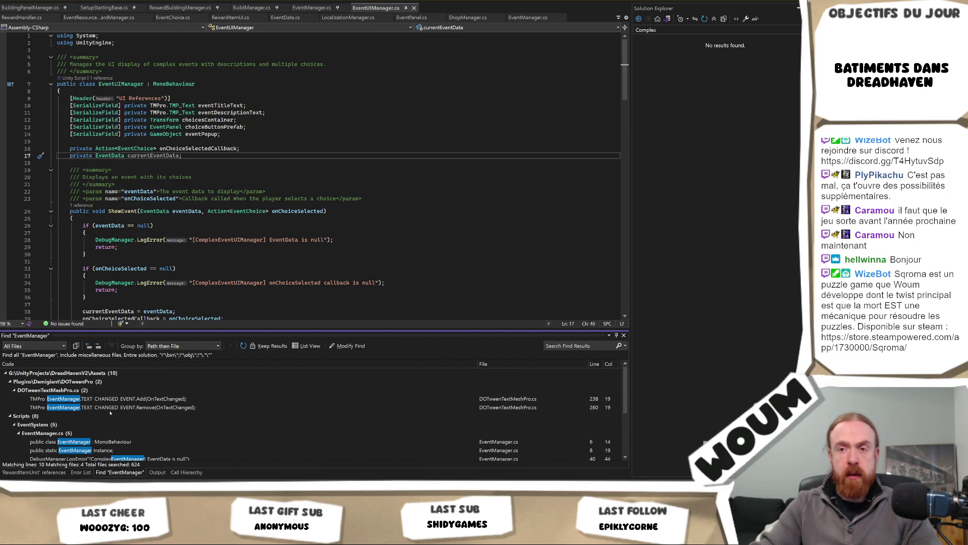
pyautogui.scroll(-2, 110, 412)
pyautogui.doubleClick(110, 409)
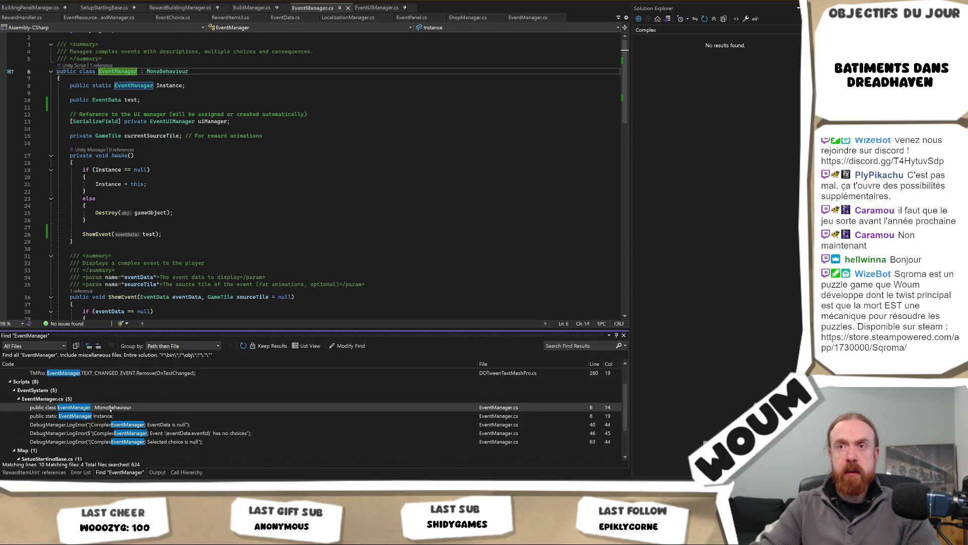
pyautogui.scroll(-6, 242, 170)
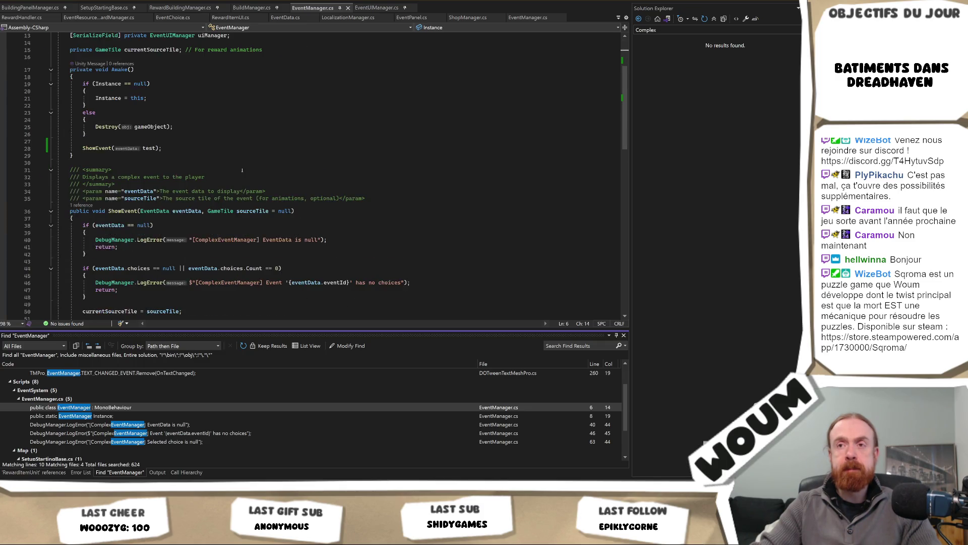
pyautogui.scroll(-6, 242, 169)
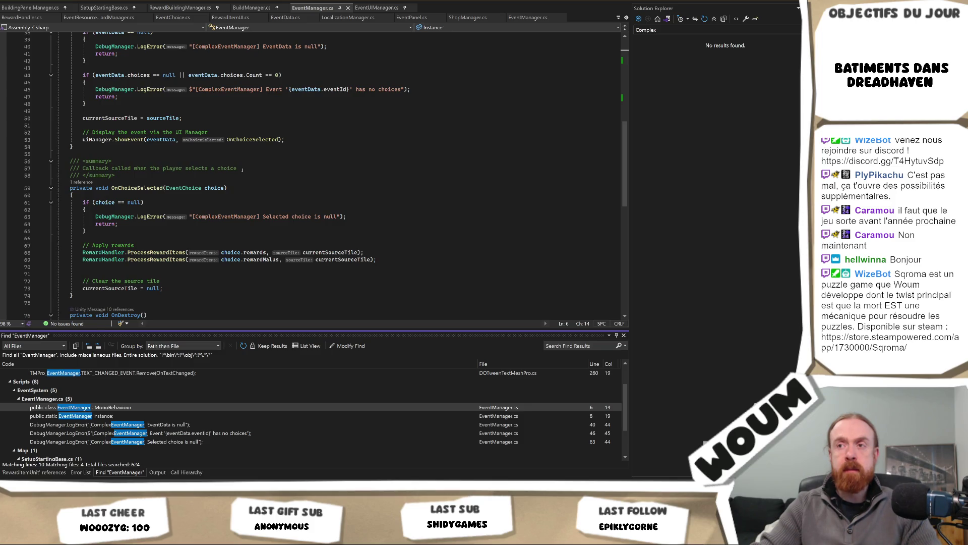
pyautogui.scroll(12, 242, 170)
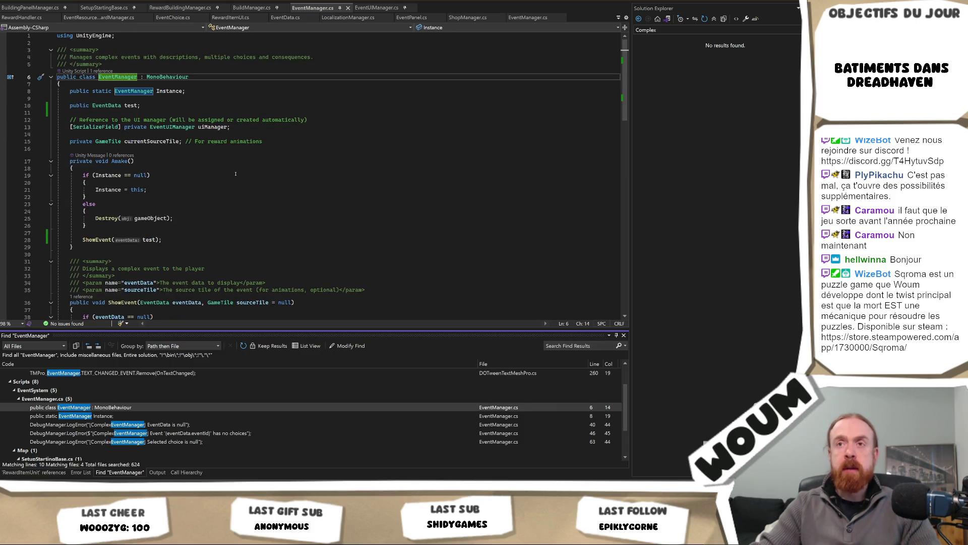
pyautogui.click(235, 175)
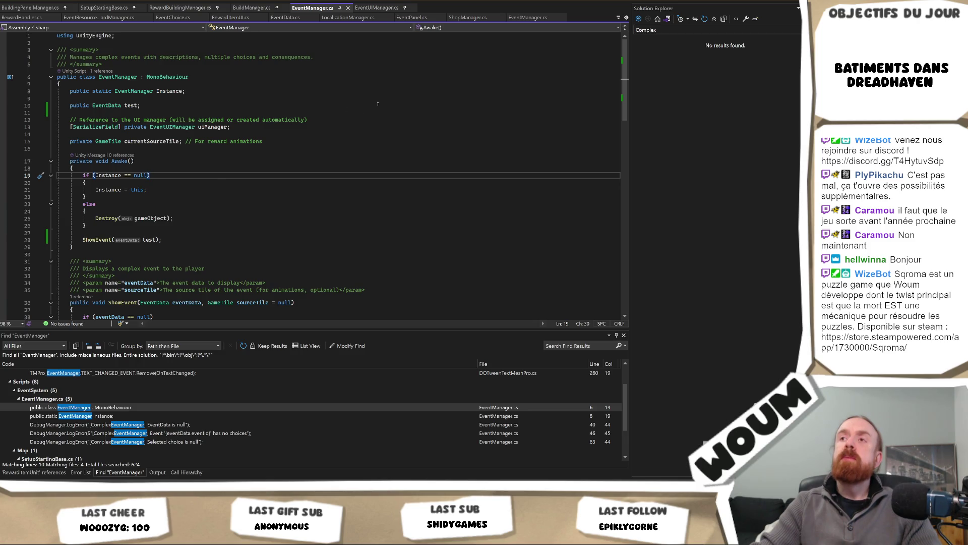
# Switch to the ComplexEventManager file and scroll through its methods.
pyautogui.hotkey('ctrl', 'Tab')
pyautogui.hotkey('ctrl', 'Tab')
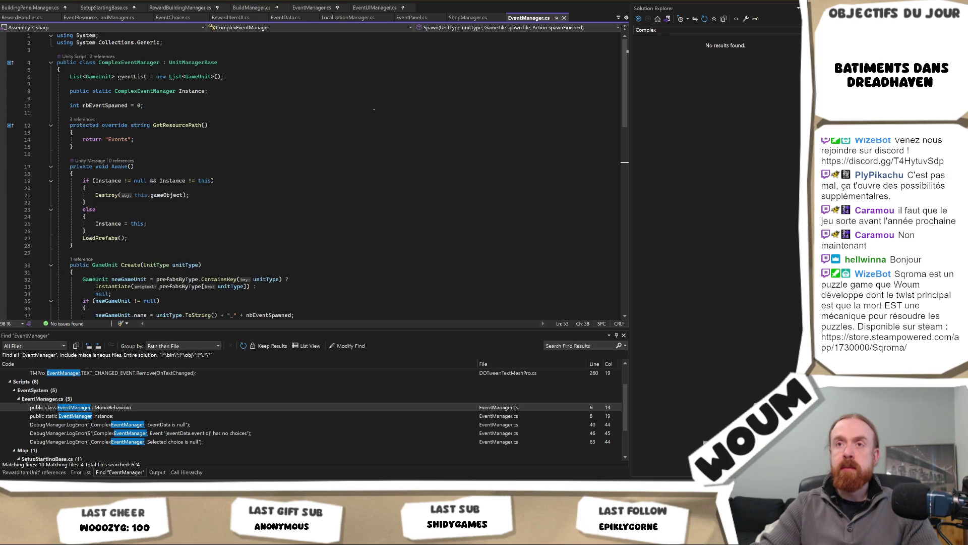
pyautogui.scroll(-2, 372, 109)
pyautogui.scroll(-7, 370, 111)
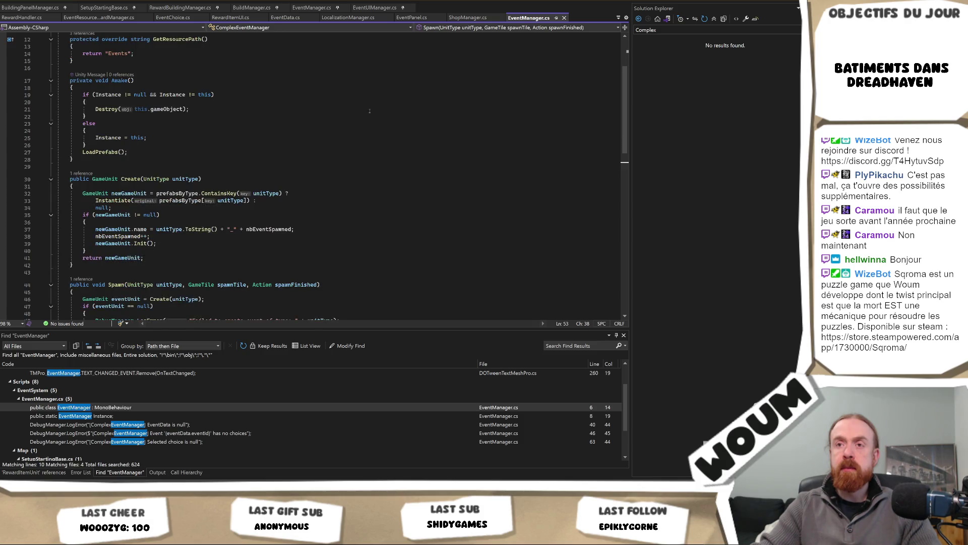
pyautogui.scroll(-3, 369, 111)
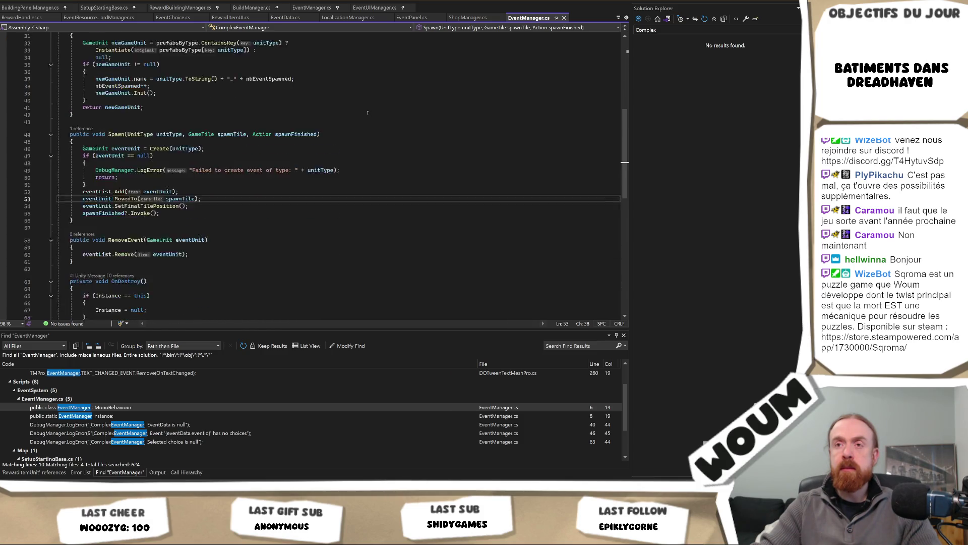
pyautogui.scroll(-2, 367, 113)
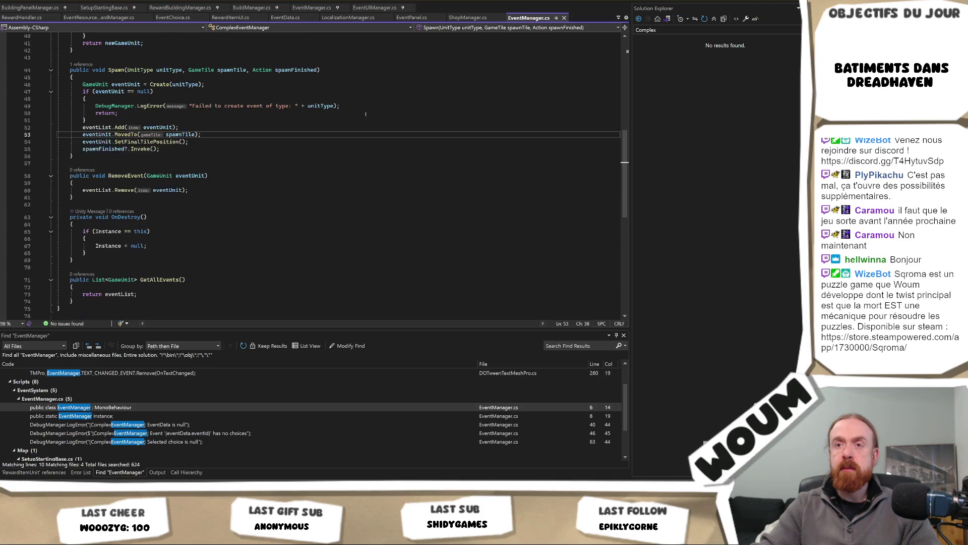
pyautogui.scroll(13, 366, 114)
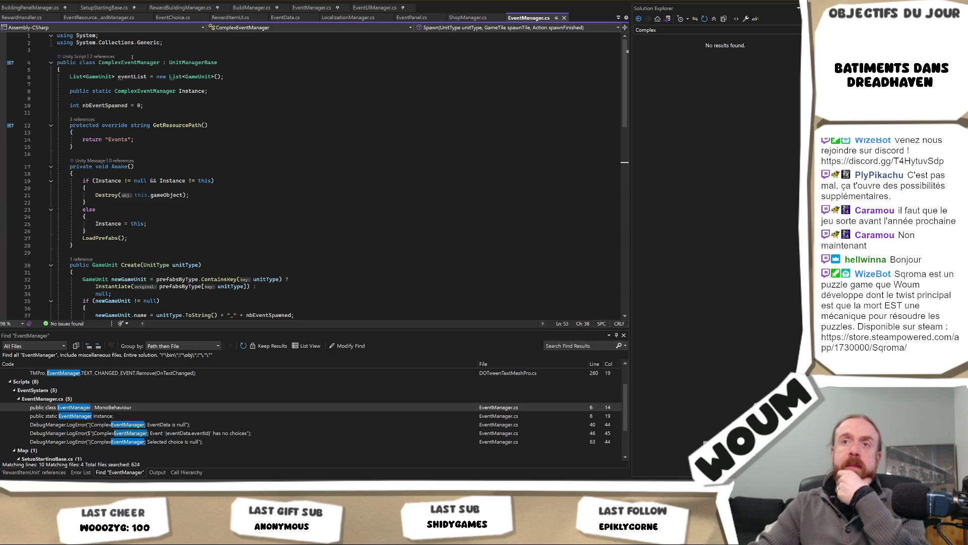
# Find references to ComplexEventManager, checking its spawn call in SetupStartingBase.
pyautogui.rightClick(134, 60)
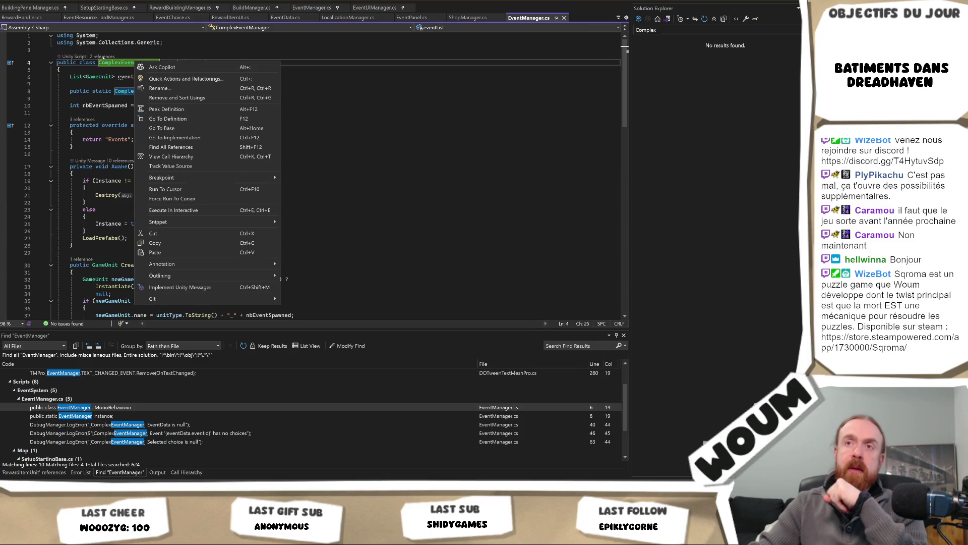
pyautogui.click(102, 57)
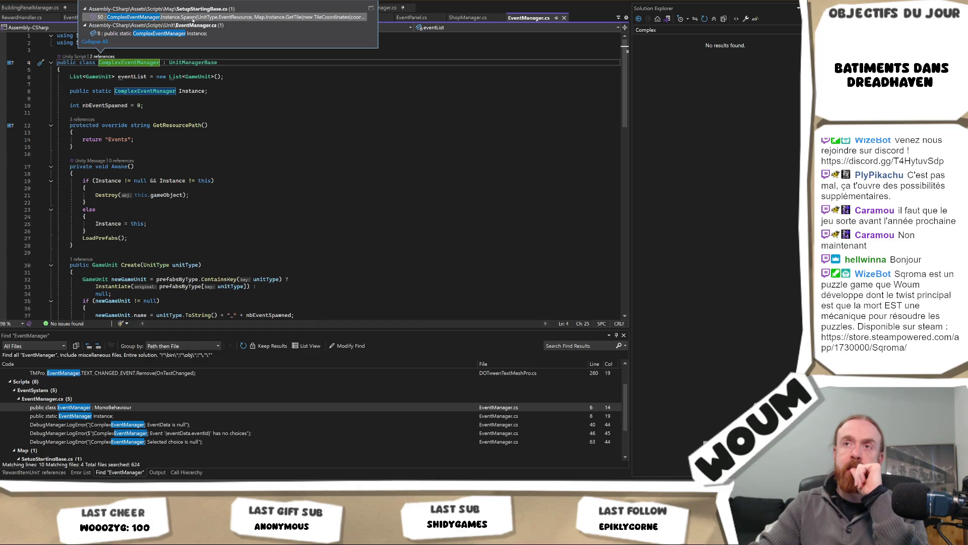
pyautogui.click(196, 19)
pyautogui.click(206, 131)
# In the ComplexEventManager file, begin renaming the class, then cancel to keep its name.
pyautogui.hotkey('ctrl', 'Tab')
pyautogui.hotkey('ctrl', 'Tab')
pyautogui.hotkey('ctrl', 'Tab')
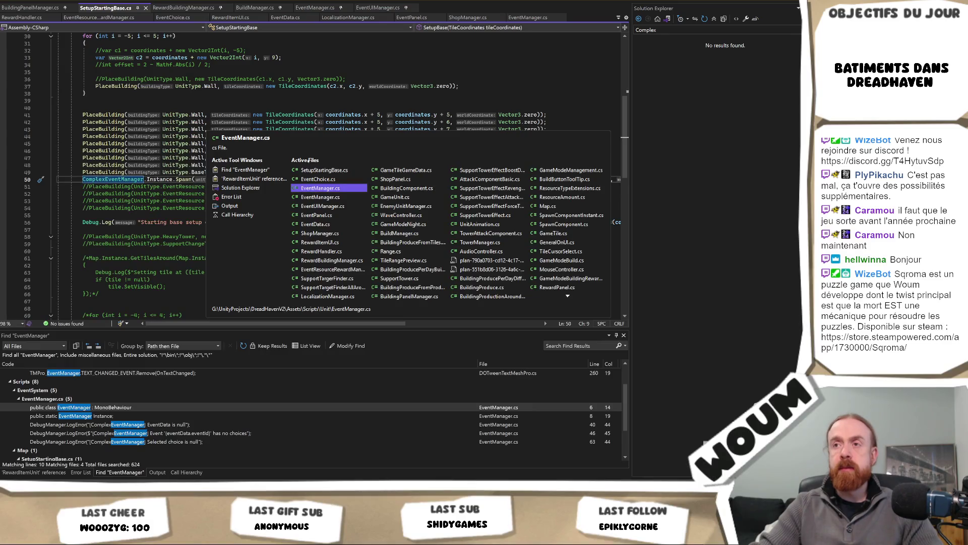
pyautogui.rightClick(121, 61)
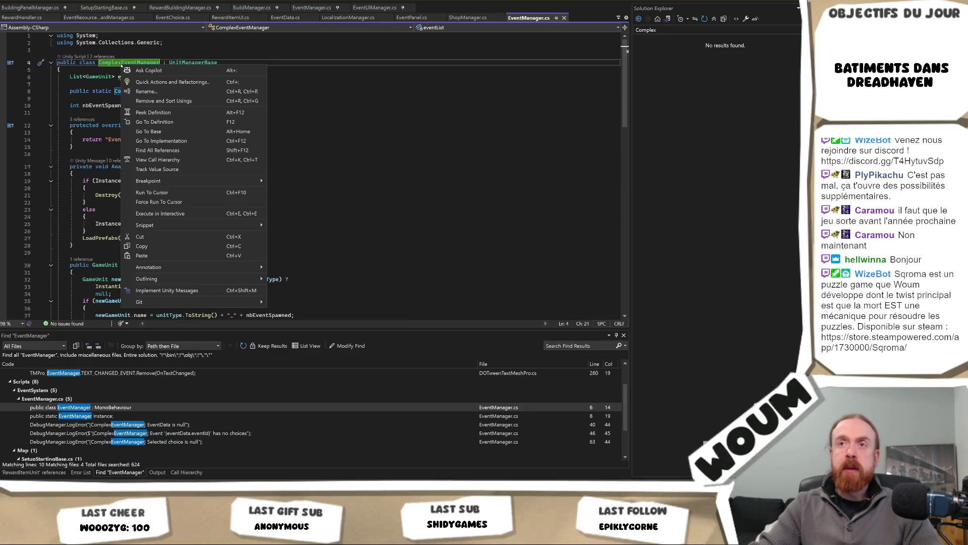
pyautogui.click(146, 91)
pyautogui.press('Home')
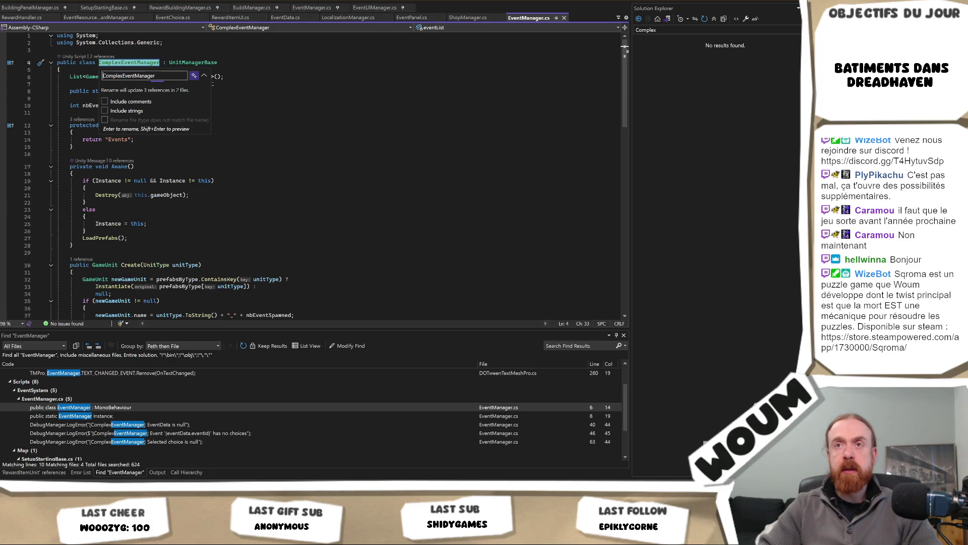
pyautogui.hotkey('shift', 'Right')
pyautogui.hotkey('shift', 'Right')
pyautogui.hotkey('shift', 'Right')
pyautogui.hotkey('shift', 'Right')
pyautogui.hotkey('shift', 'Right')
pyautogui.hotkey('shift', 'Right')
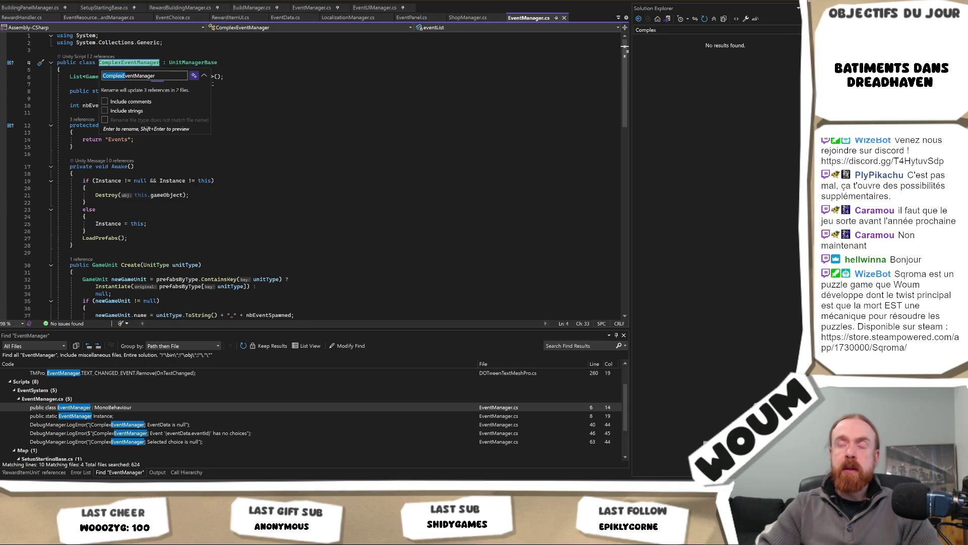
pyautogui.press('Escape')
# Go to EventManager.cs and check the available actions on the EventManager class name.
pyautogui.hotkey('ctrl', 'Tab')
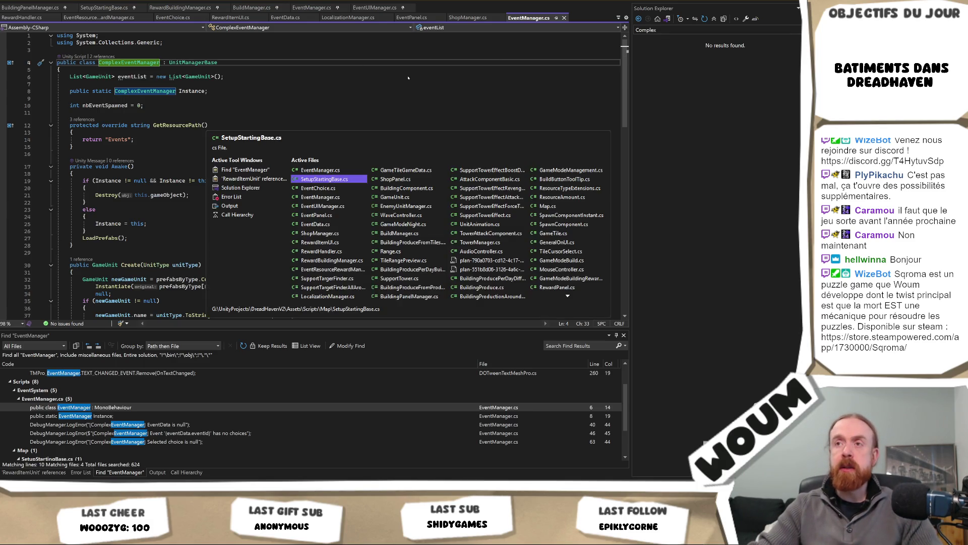
pyautogui.hotkey('ctrl', 'Tab')
pyautogui.hotkey('ctrl', 'Tab')
pyautogui.click(104, 76)
pyautogui.rightClick(104, 77)
pyautogui.press('Escape')
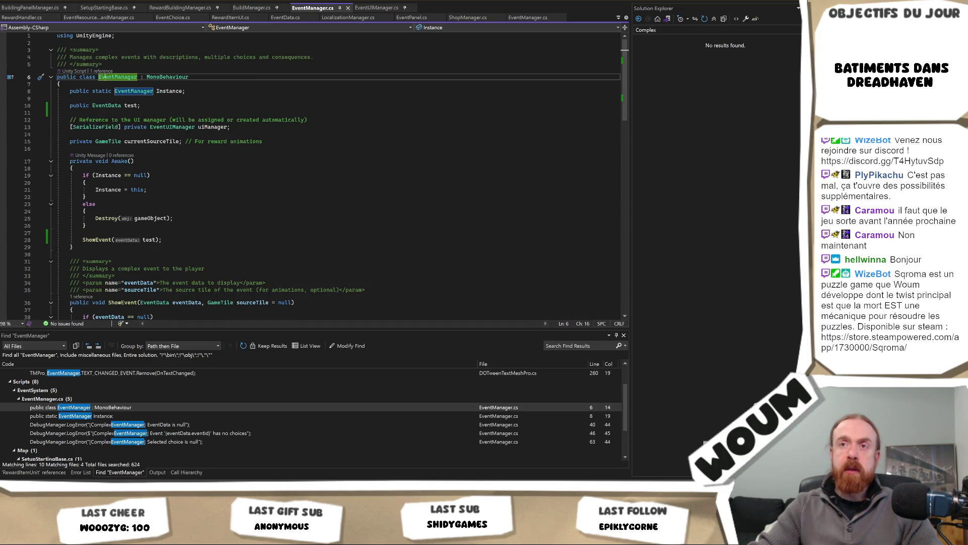
# Look through the EventManager class code with a Rename started on its name.
pyautogui.scroll(-3, 216, 119)
pyautogui.scroll(3, 216, 119)
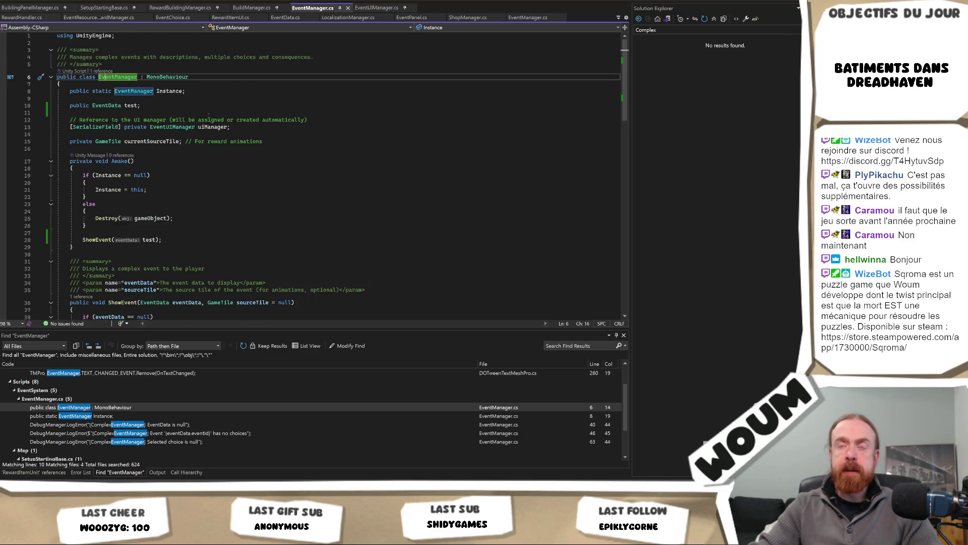
pyautogui.rightClick(116, 77)
pyautogui.click(139, 91)
pyautogui.scroll(-9, 347, 158)
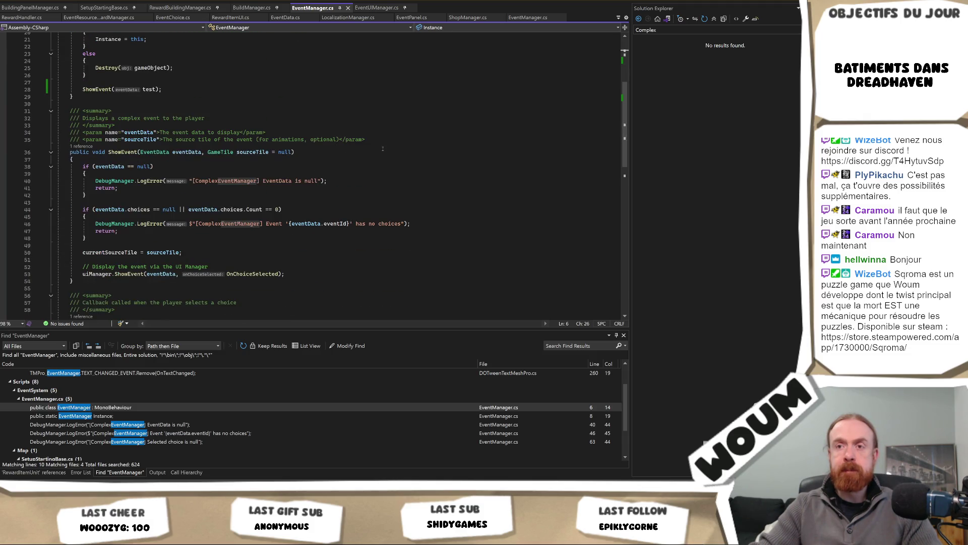
pyautogui.scroll(-6, 383, 148)
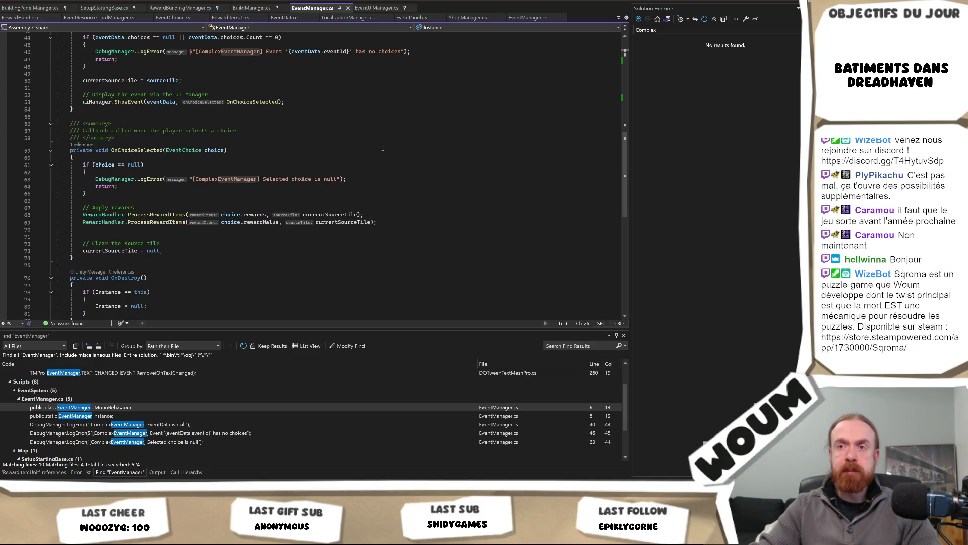
pyautogui.scroll(-3, 382, 148)
pyautogui.scroll(8, 383, 148)
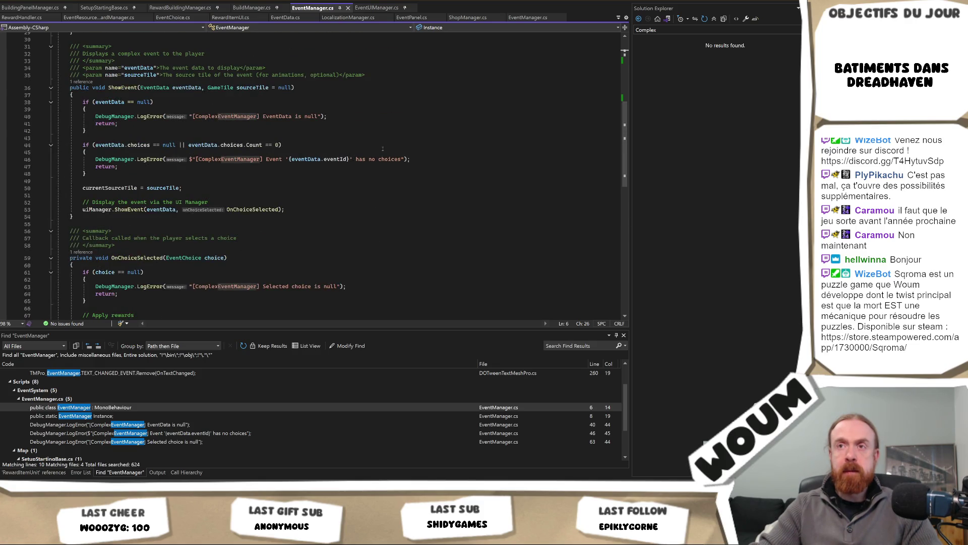
pyautogui.scroll(3, 383, 148)
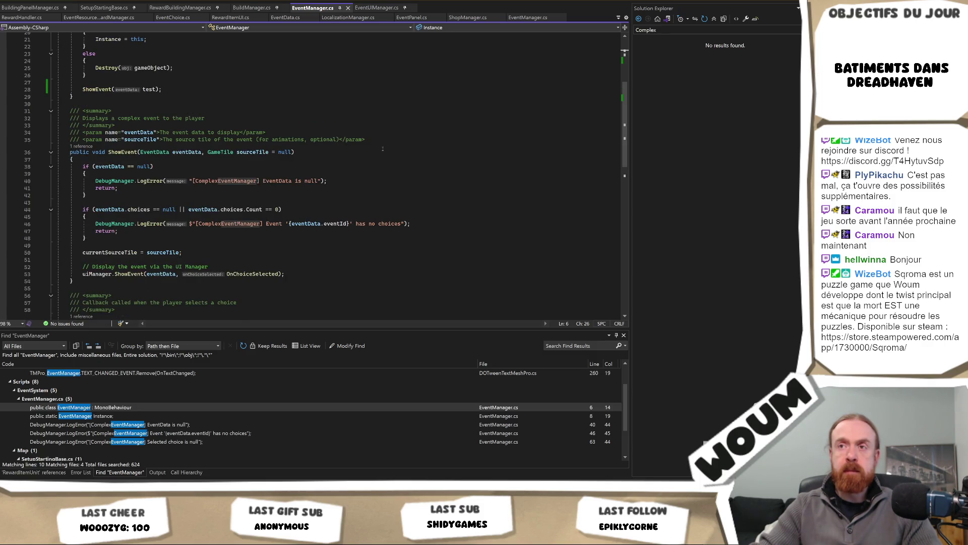
# Cancel the EventManager rename so the class keeps its original name.
pyautogui.hotkey('ctrl', 'r')
pyautogui.hotkey('ctrl', 'r')
pyautogui.click(382, 148)
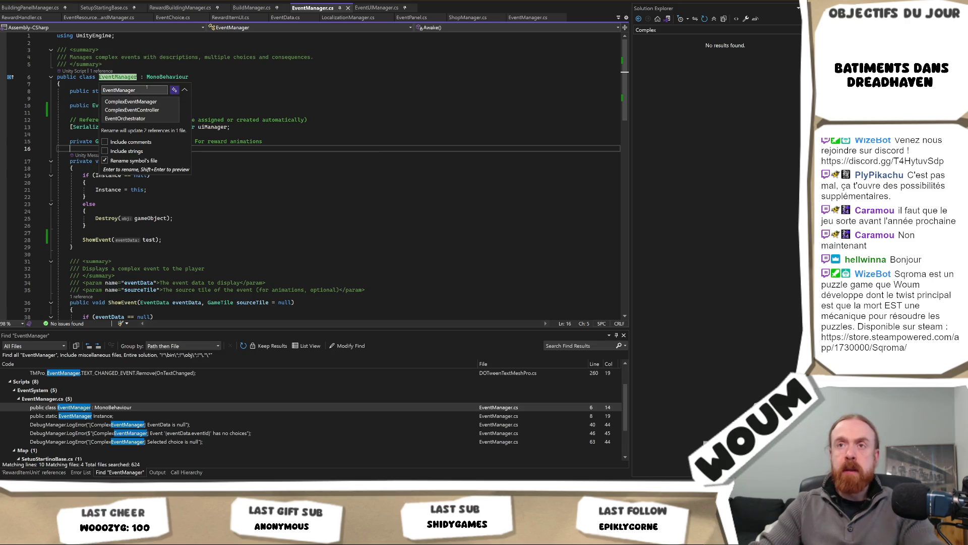
pyautogui.press('Escape')
pyautogui.click(440, 92)
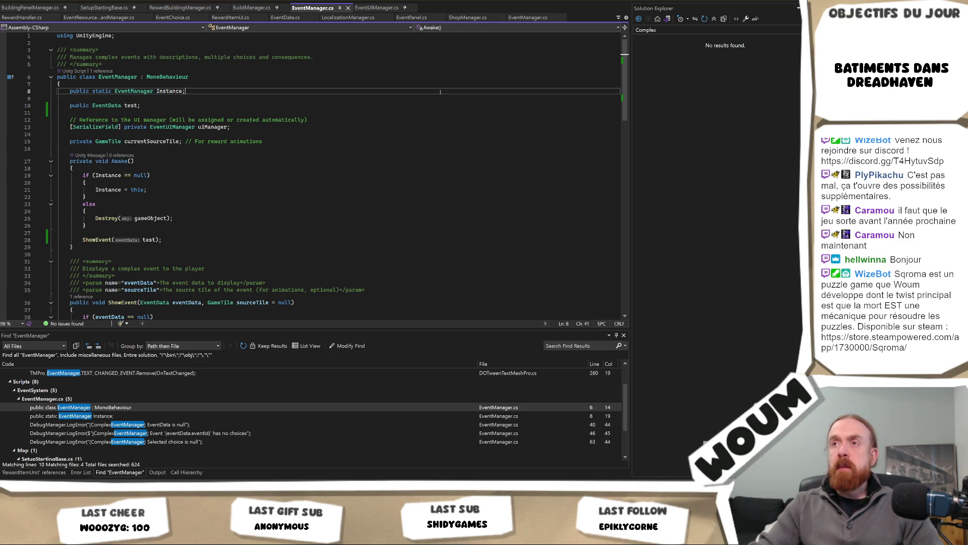
pyautogui.hotkey('ctrl', 'Tab')
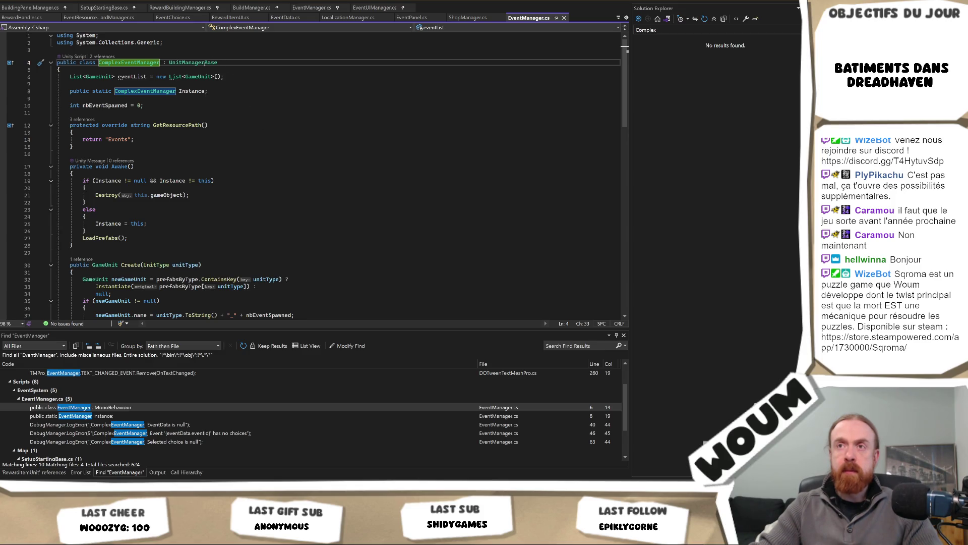
# Rename ComplexEventManager to SpawnOnMapEventManager, replacing the Complex prefix, and save all references.
pyautogui.moveTo(204, 64)
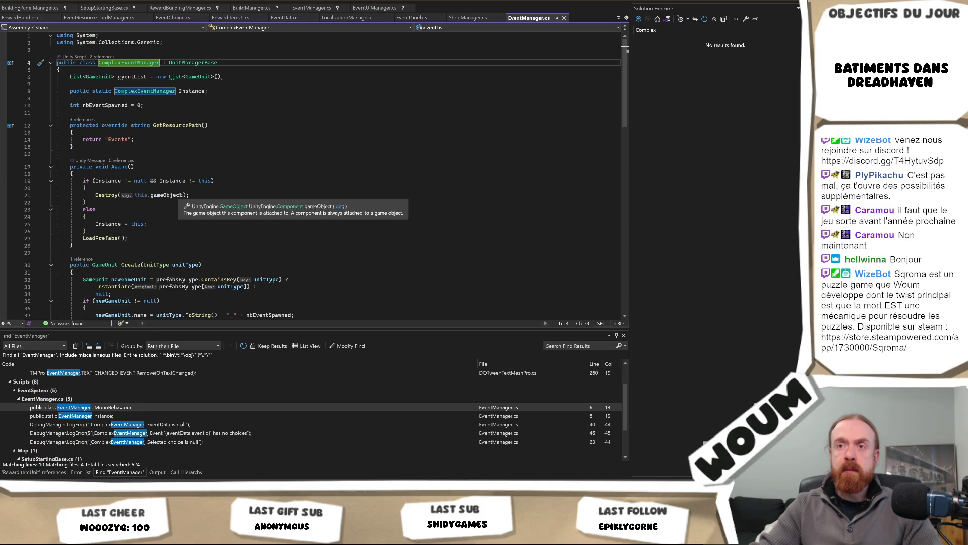
pyautogui.scroll(-2, 382, 193)
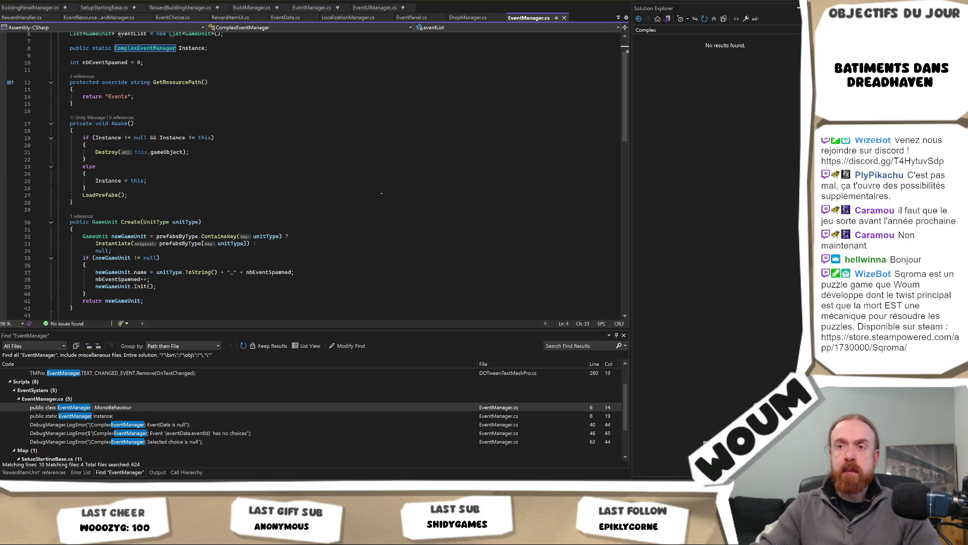
pyautogui.scroll(-7, 382, 193)
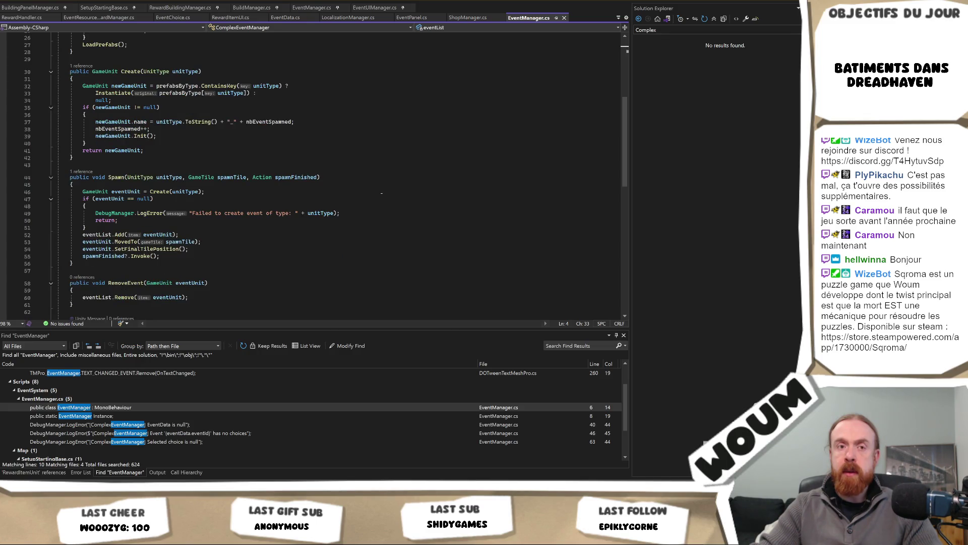
pyautogui.scroll(8, 382, 193)
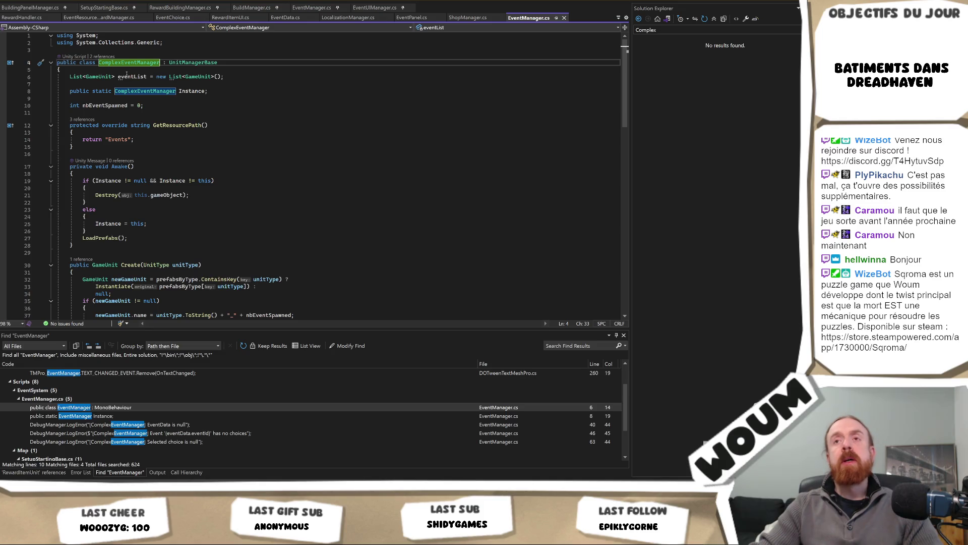
pyautogui.rightClick(129, 64)
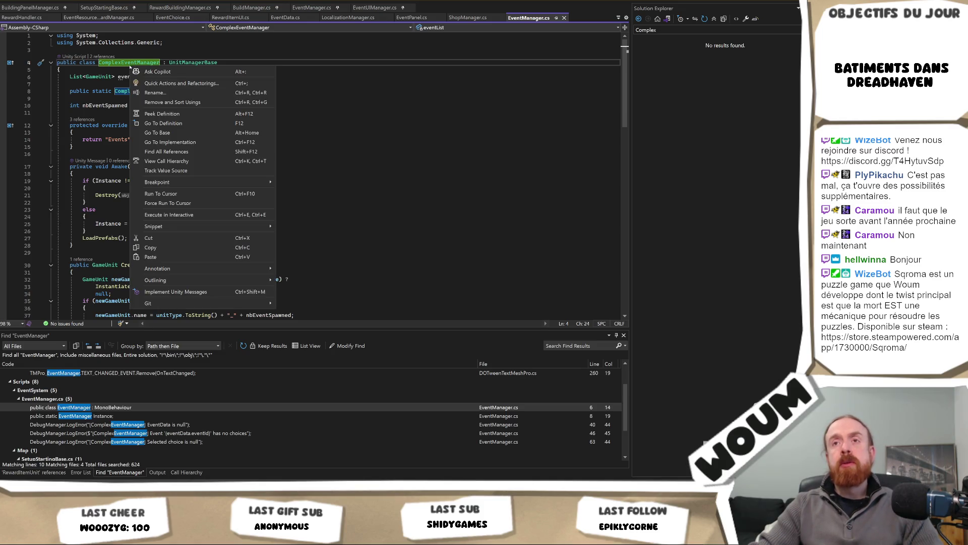
pyautogui.click(173, 94)
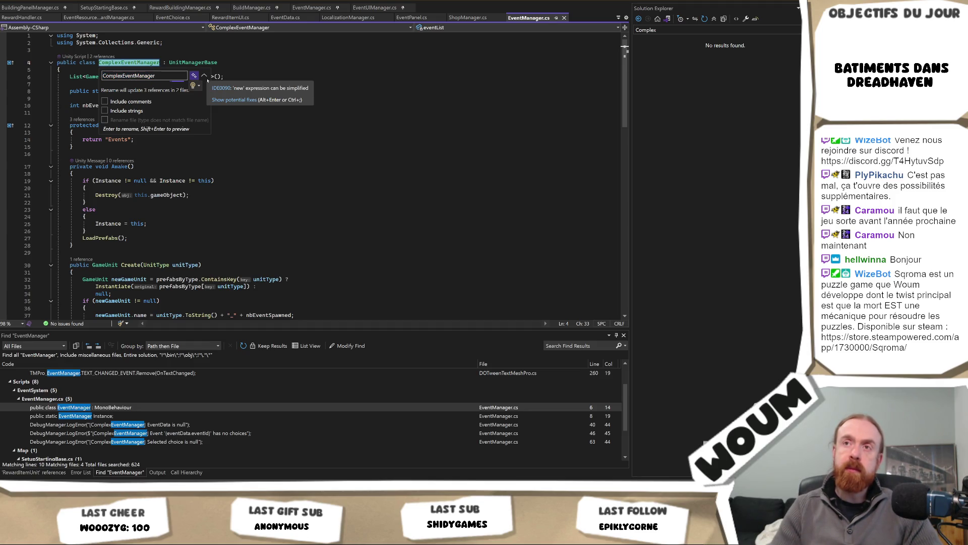
pyautogui.hotkey('shift', 'Right')
pyautogui.hotkey('shift', 'Right')
pyautogui.hotkey('shift', 'Right')
pyautogui.hotkey('shift', 'Right')
pyautogui.hotkey('shift', 'Right')
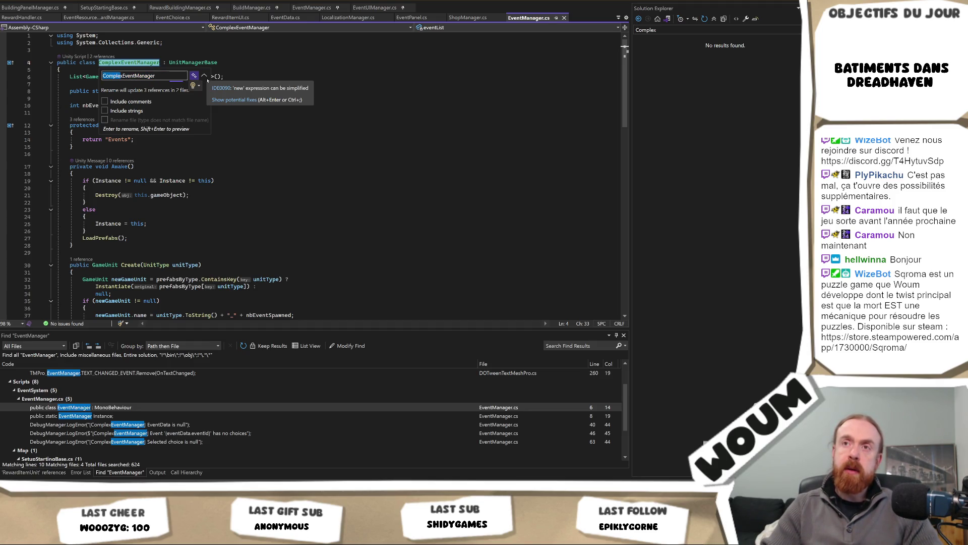
pyautogui.hotkey('ctrl', 'space')
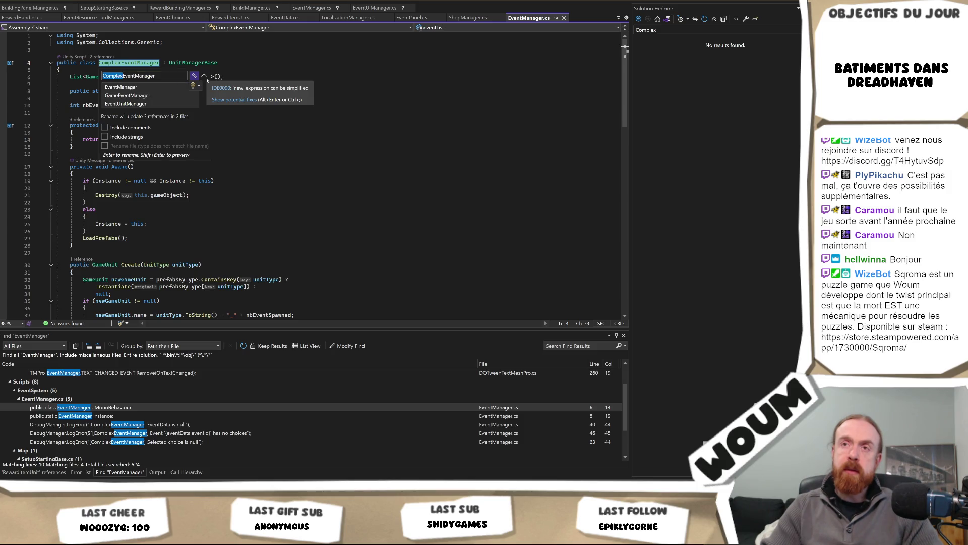
pyautogui.write('Spawn')
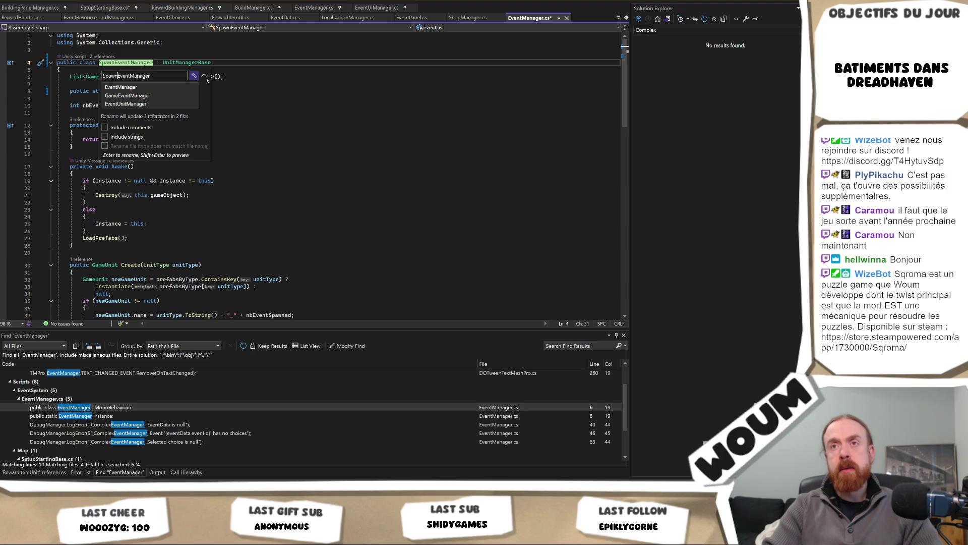
pyautogui.write('OnMap')
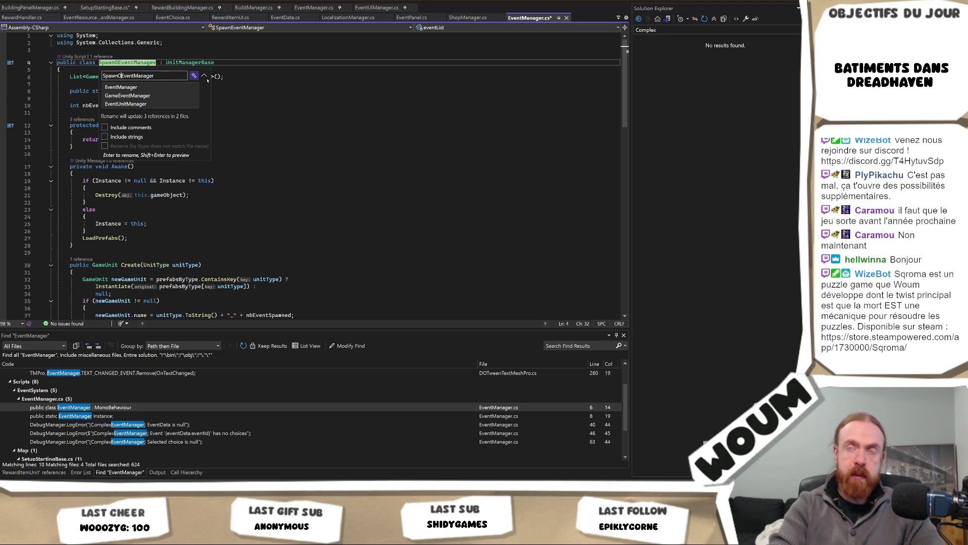
pyautogui.press('Return')
pyautogui.hotkey('ctrl', 'shift', 's')
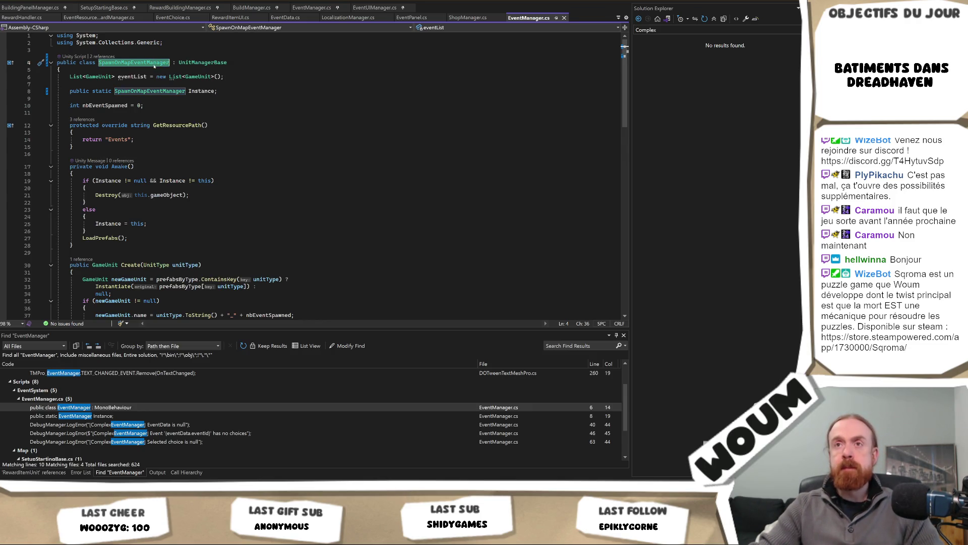
pyautogui.hotkey('alt', 'Tab')
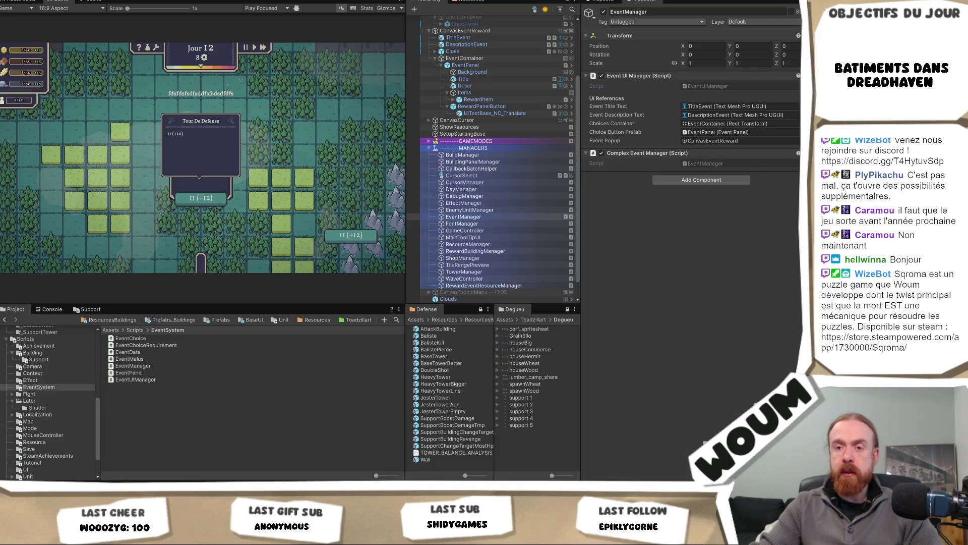
# Rename the EventManager script asset in the Project window to SpawnOnMapEventManager.
pyautogui.click(709, 164)
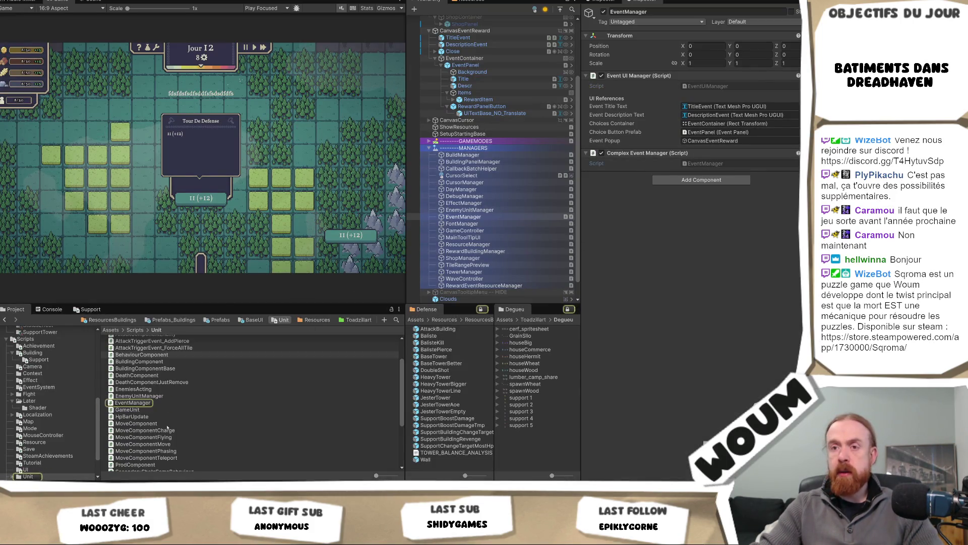
pyautogui.click(142, 404)
pyautogui.press('F2')
pyautogui.write('SpawnOnMapEventManager')
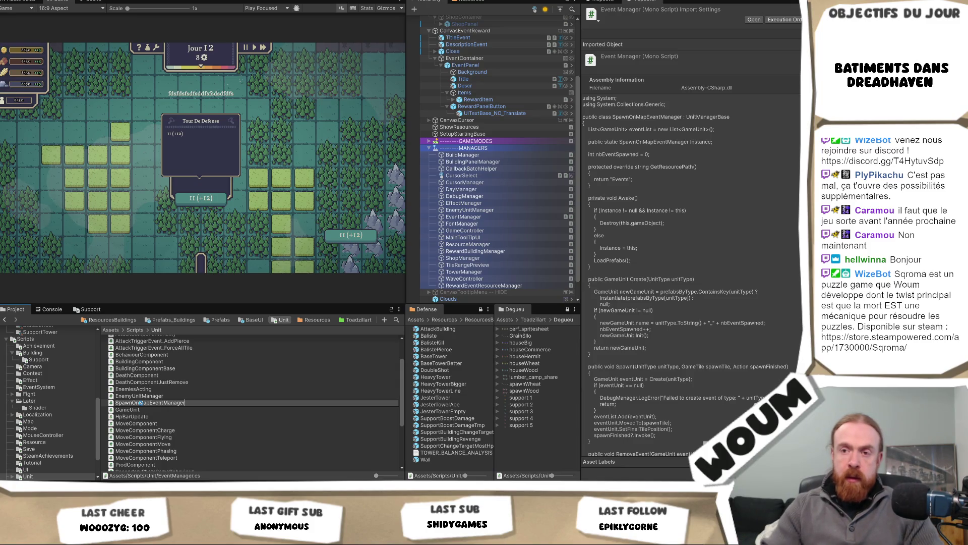
pyautogui.press('Return')
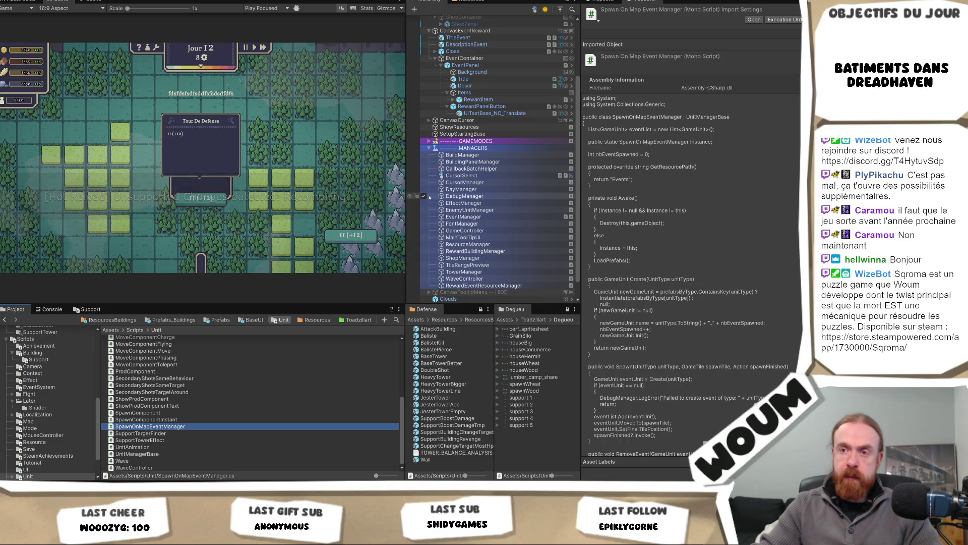
# Revisit the SpawnOnMapEventManager file name, then open the script in Visual Studio.
pyautogui.hotkey('alt', 'Tab')
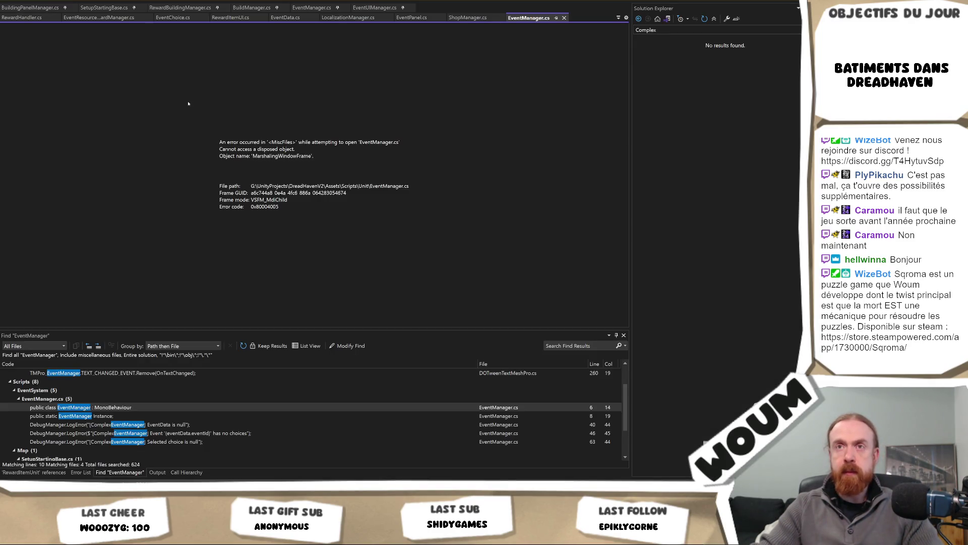
pyautogui.hotkey('alt', 'Tab')
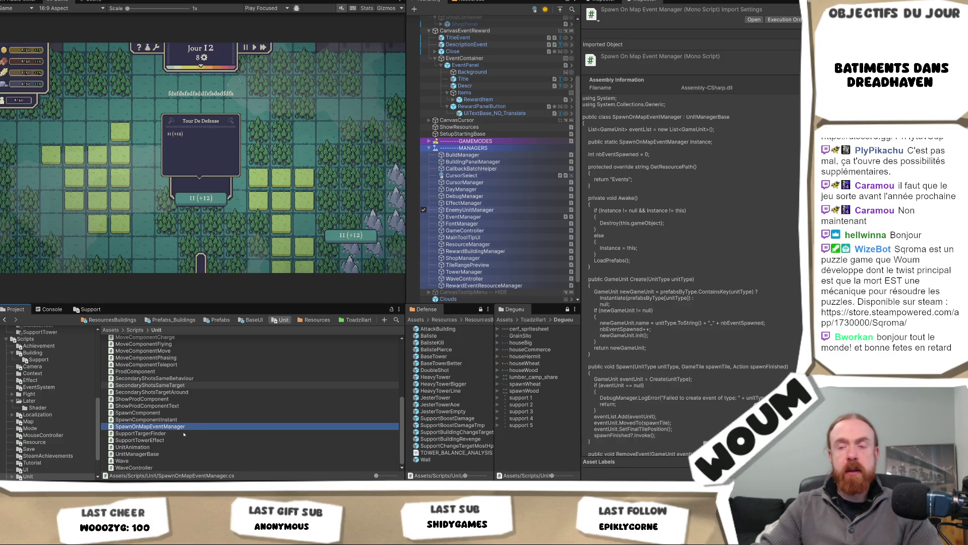
pyautogui.click(174, 428)
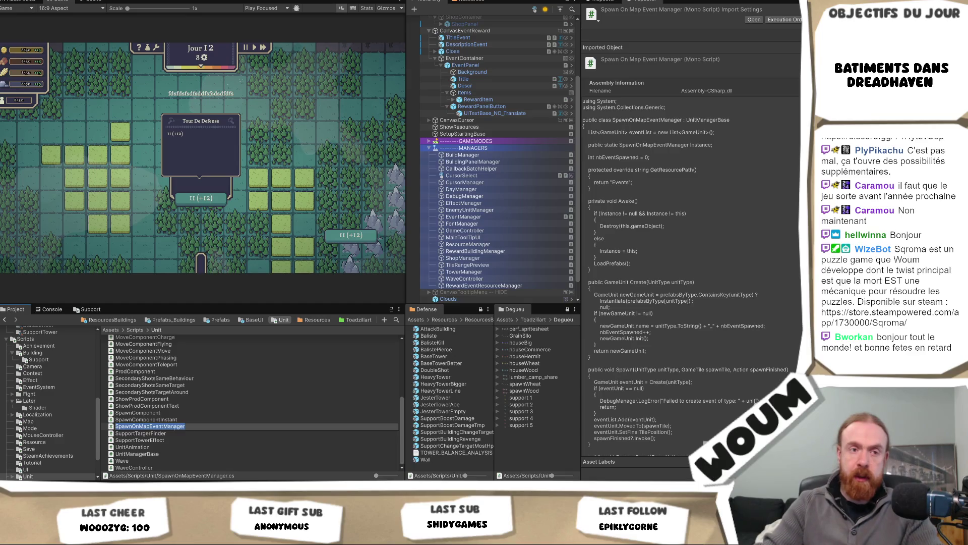
pyautogui.click(158, 426)
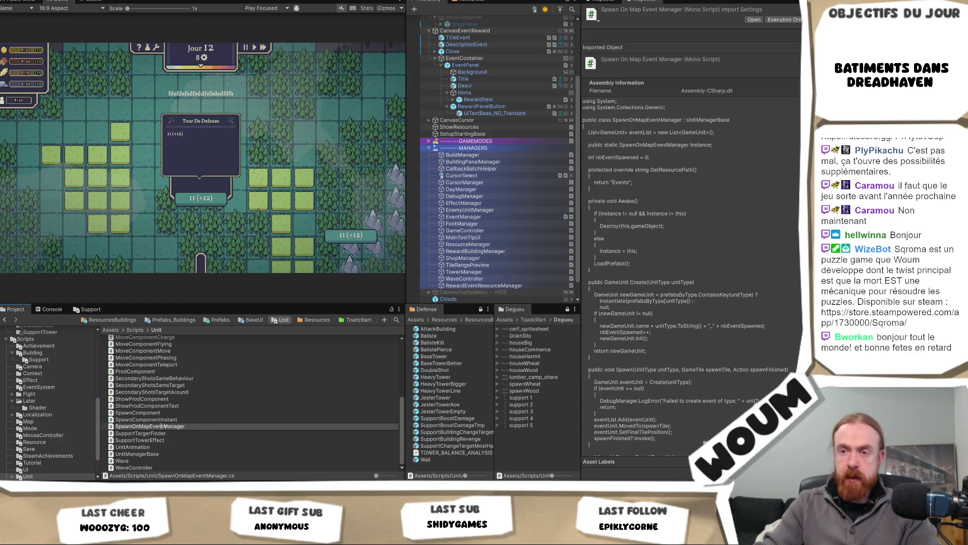
pyautogui.hotkey('shift', 'Home')
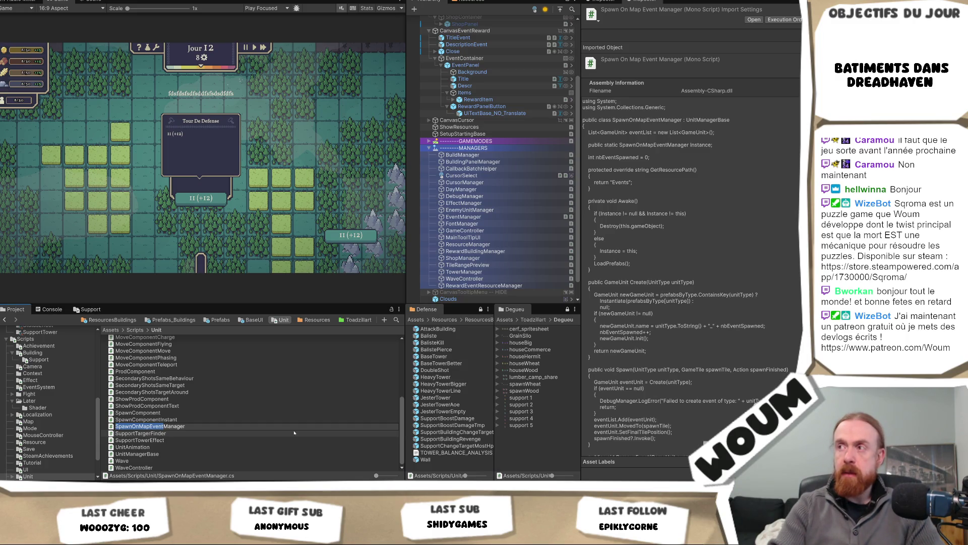
pyautogui.click(190, 406)
pyautogui.doubleClick(189, 426)
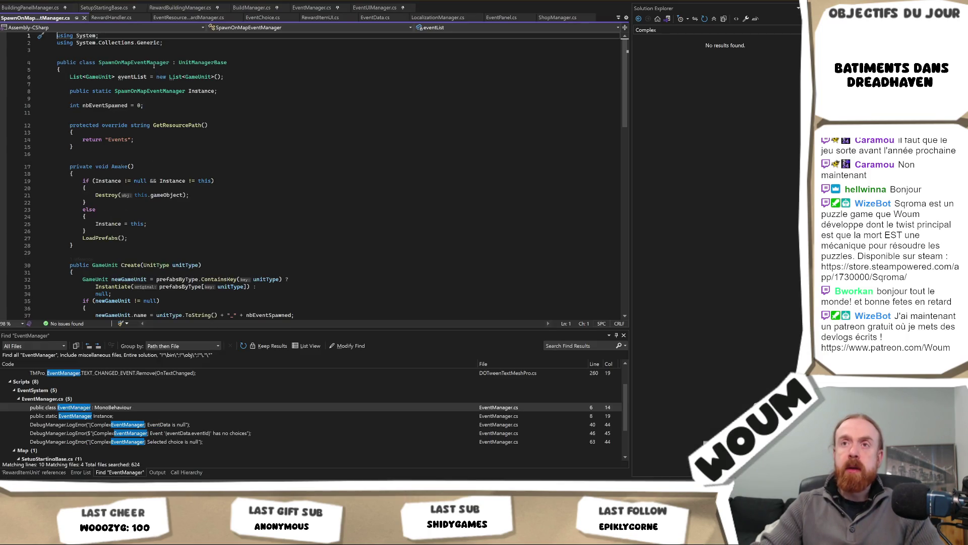
# Change the class name SpawnOnMapEventManager to EventOnMapManager, renaming its file as well.
pyautogui.rightClick(152, 62)
pyautogui.click(187, 93)
pyautogui.press('Left')
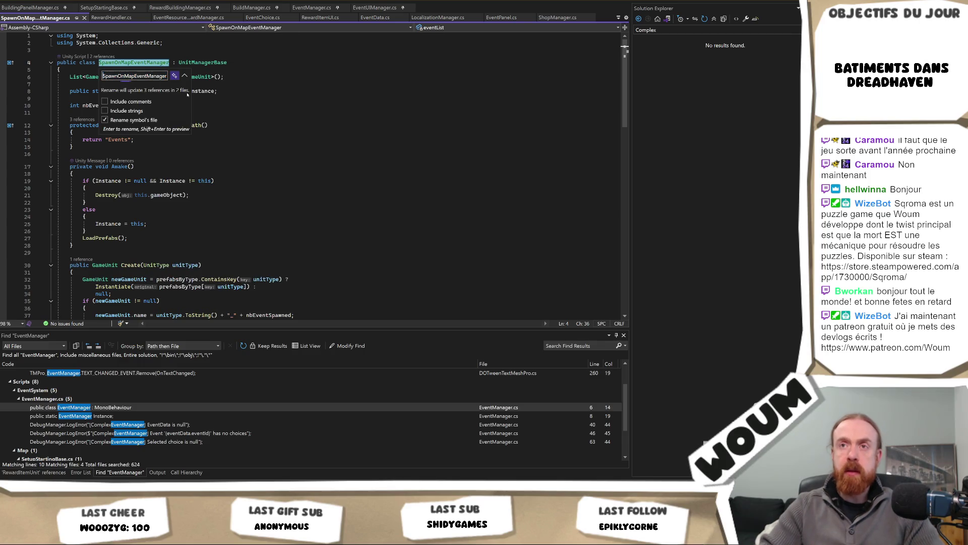
pyautogui.press('BackSpace')
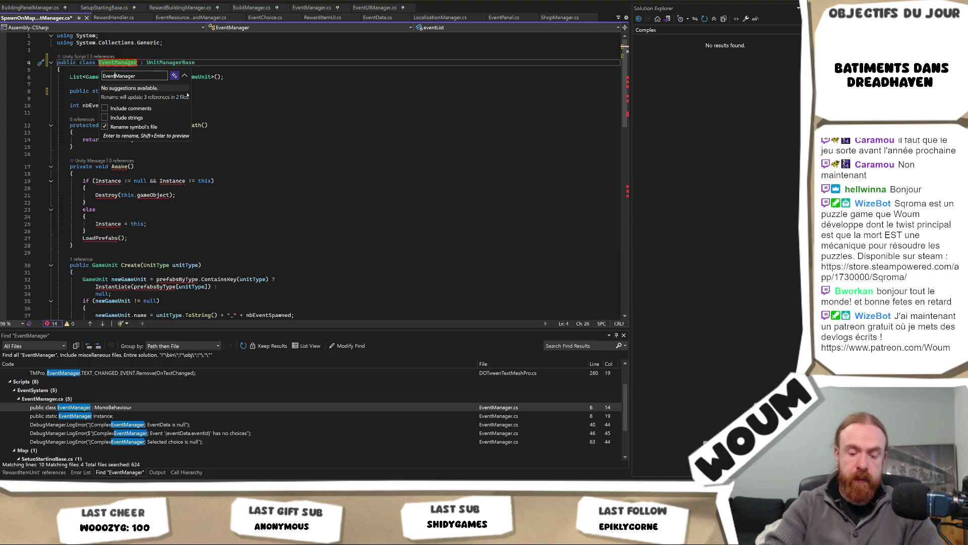
pyautogui.write('OnMap')
pyautogui.press('Return')
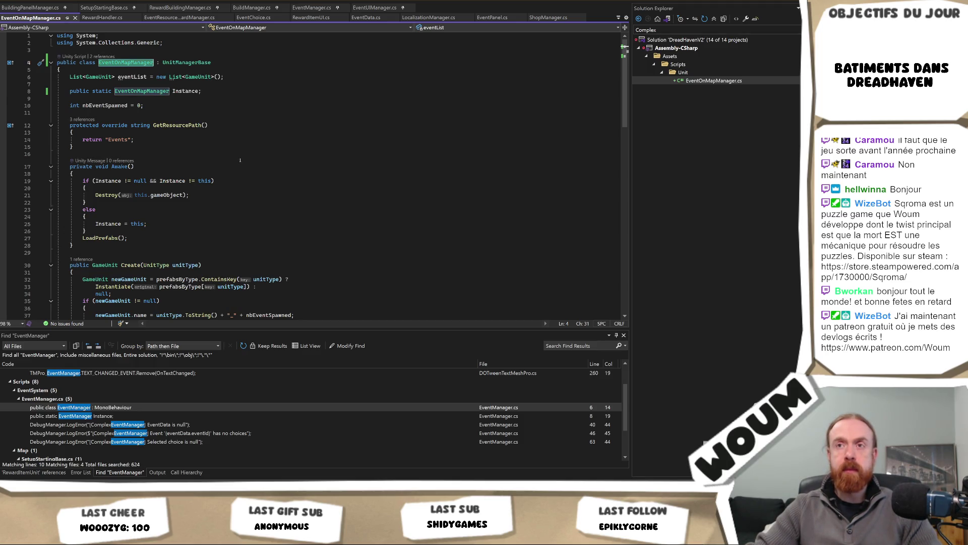
pyautogui.scroll(-3, 240, 160)
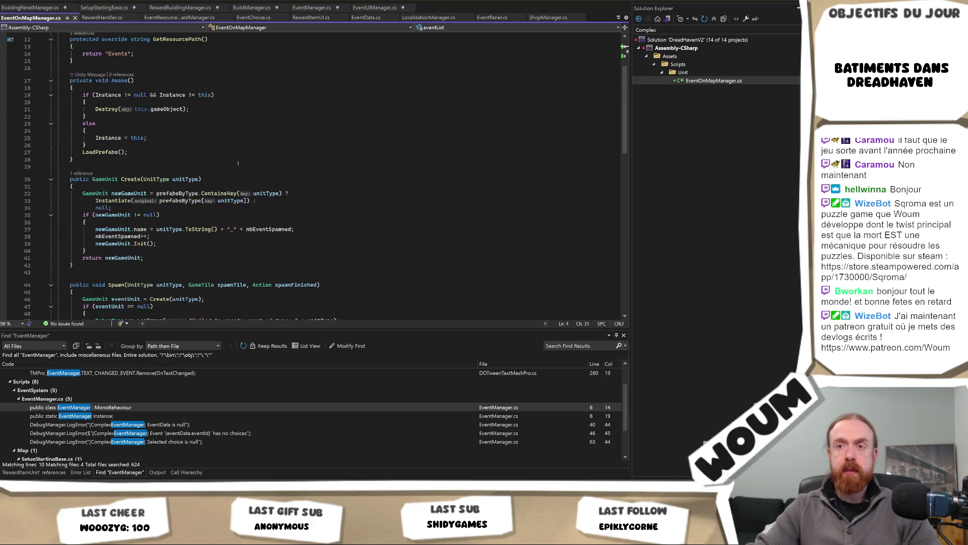
pyautogui.scroll(3, 230, 149)
pyautogui.hotkey('alt', 'Tab')
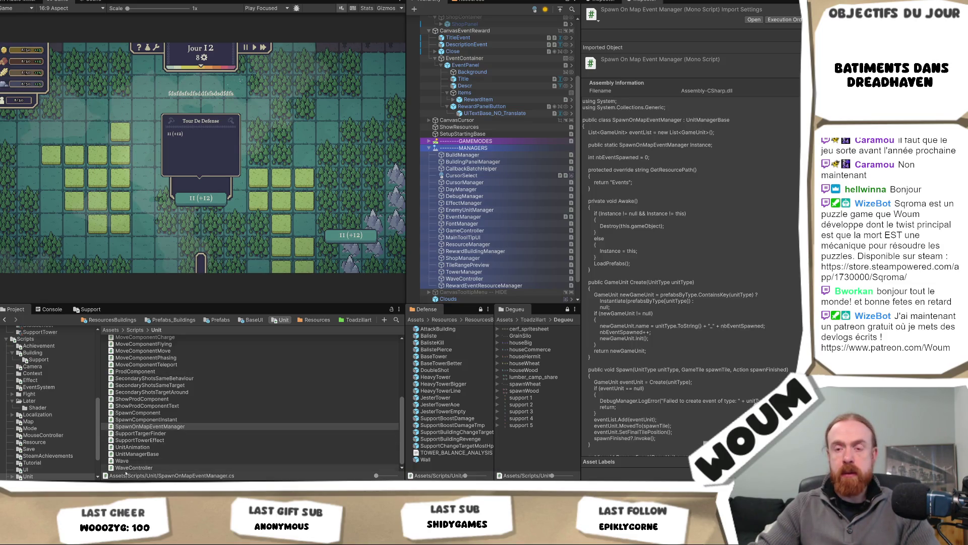
pyautogui.hotkey('alt', 'Tab')
# Paste EventOnMapManager over the old class name on line 50 of SetupStartingBase.cs and save.
pyautogui.hotkey('ctrl', 'Tab')
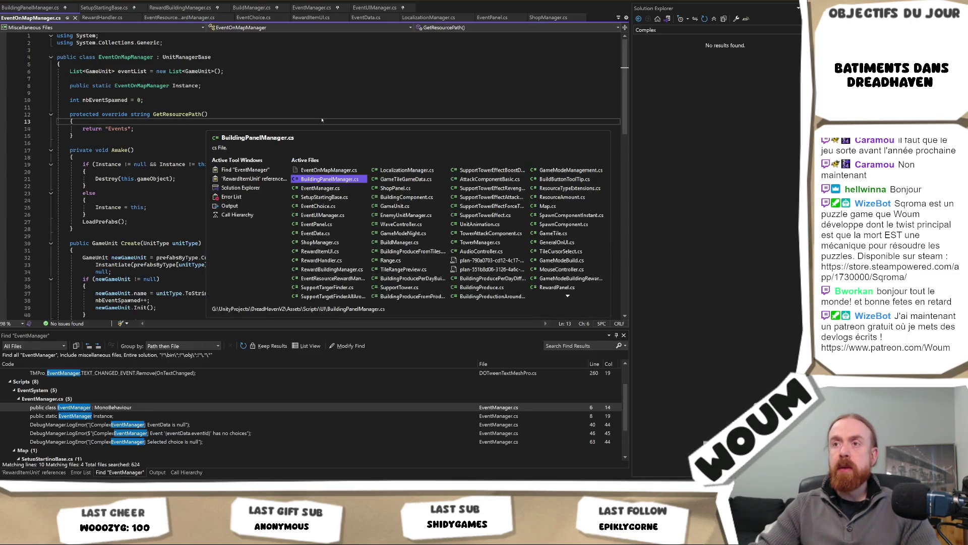
pyautogui.hotkey('ctrl', 'Tab')
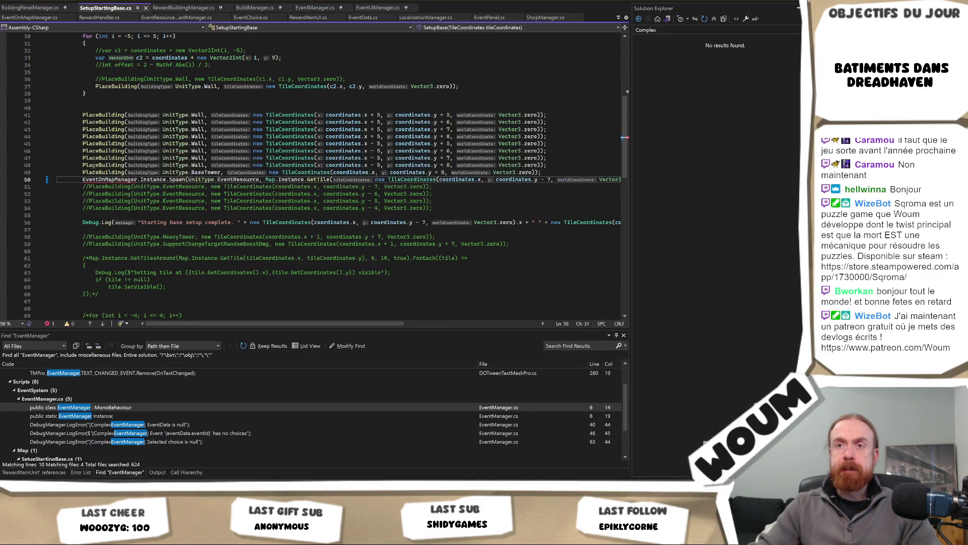
pyautogui.doubleClick(110, 180)
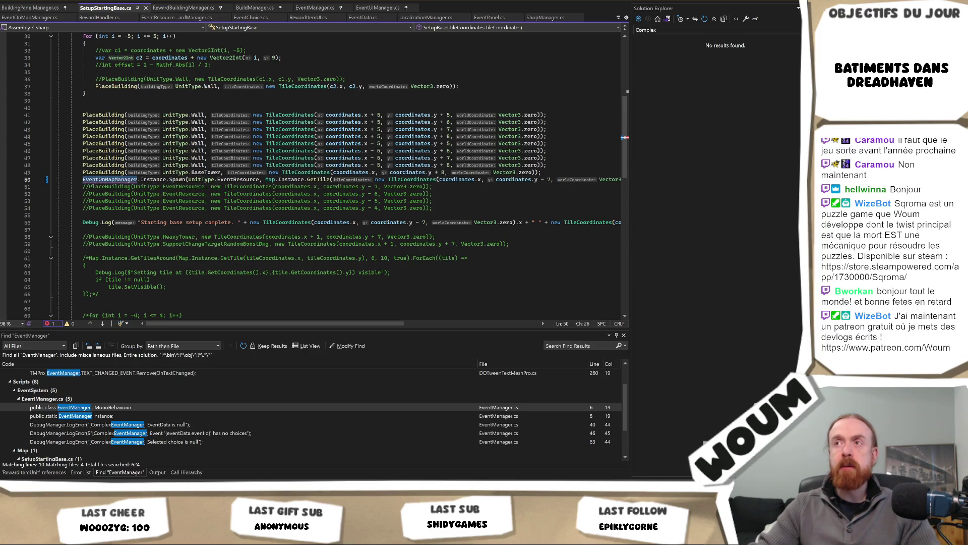
pyautogui.hotkey('ctrl', 'Tab')
pyautogui.doubleClick(126, 57)
pyautogui.hotkey('ctrl', 'c')
pyautogui.hotkey('ctrl', 'Tab')
pyautogui.hotkey('ctrl', 'v')
pyautogui.hotkey('ctrl', 's')
pyautogui.hotkey('ctrl', 'Tab')
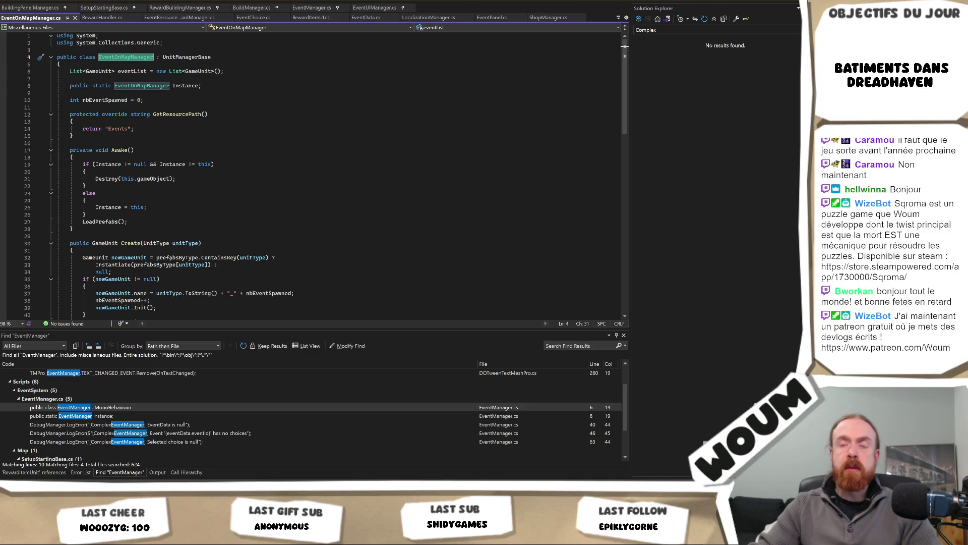
pyautogui.hotkey('alt', 'Tab')
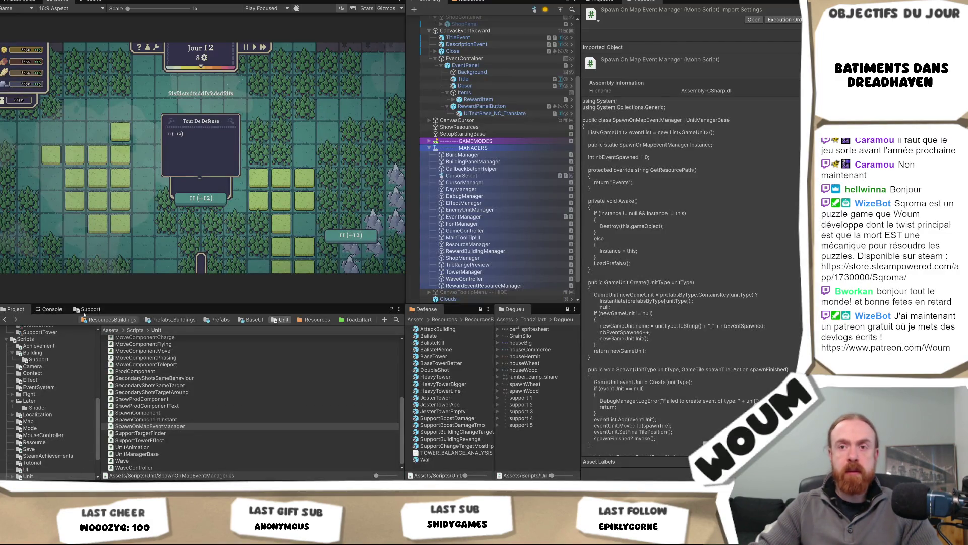
# Clear the Console and select the EventManager object in the Hierarchy.
pyautogui.click(7, 318)
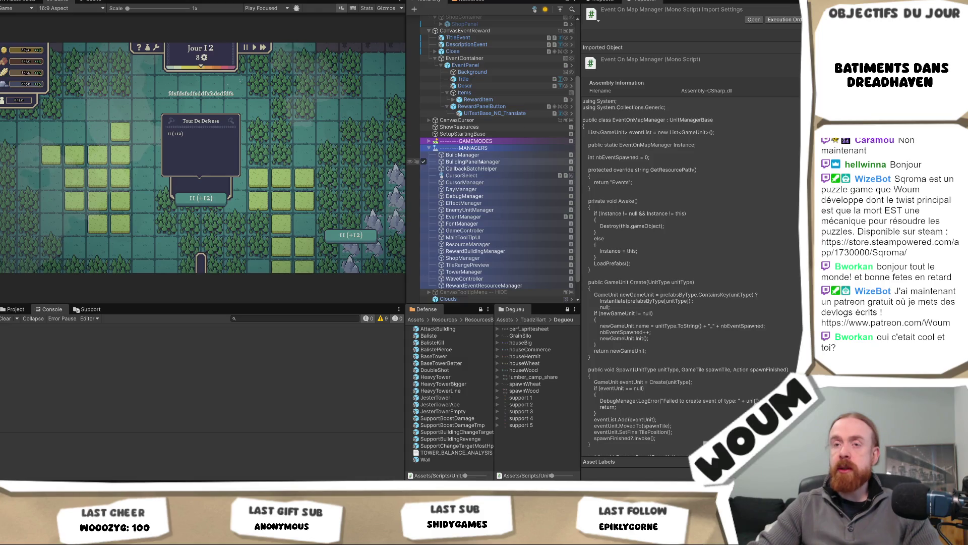
pyautogui.click(503, 219)
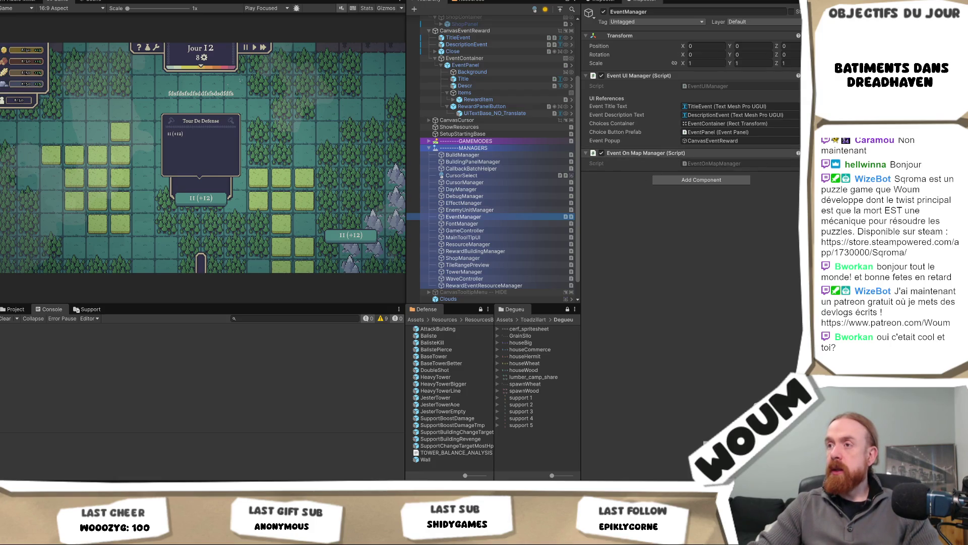
# Remove the Event On Map Manager component from EventManager and add an Event Manager component.
pyautogui.rightClick(735, 153)
pyautogui.click(782, 174)
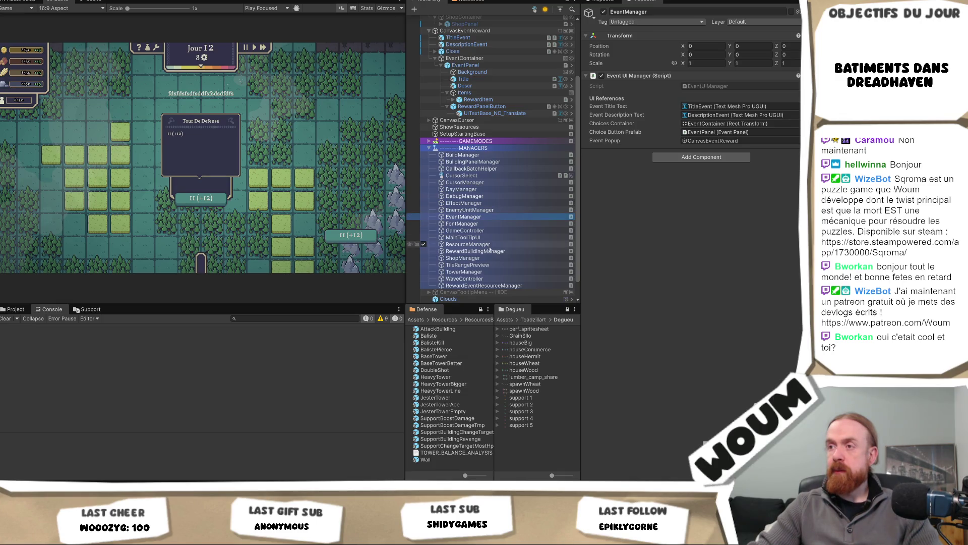
pyautogui.click(474, 217)
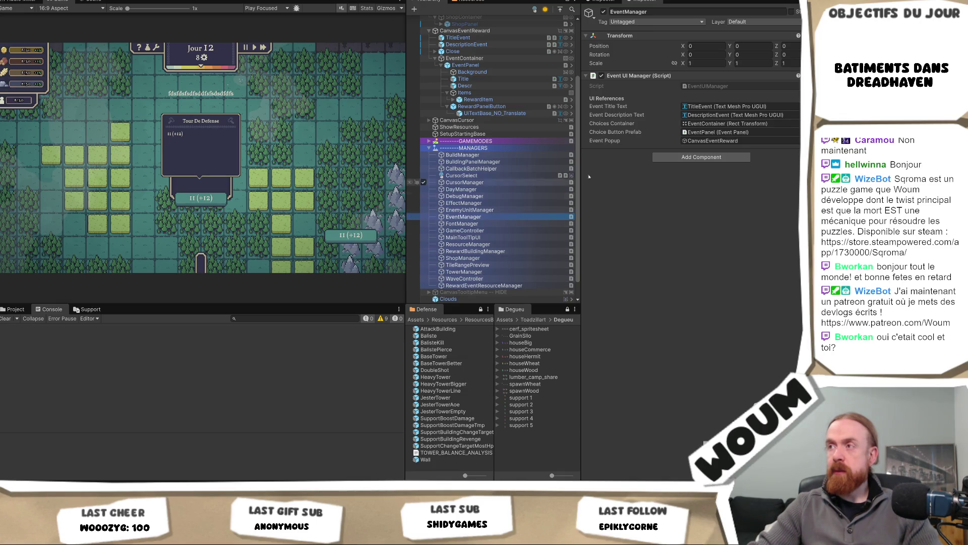
pyautogui.click(670, 157)
pyautogui.press('Return')
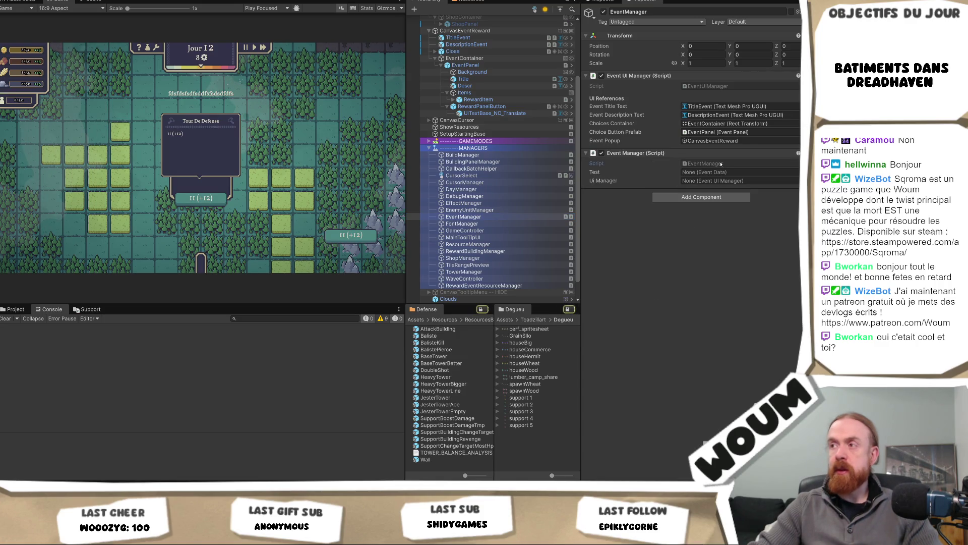
# Assign NewEventData to Test and EventManager to UI Manager, then open EventManager.cs.
pyautogui.click(798, 172)
pyautogui.doubleClick(783, 203)
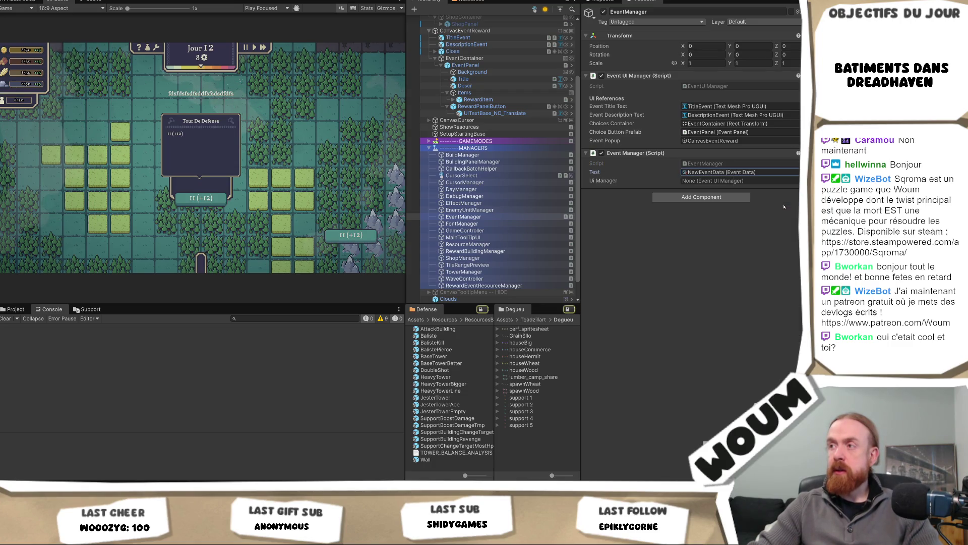
pyautogui.click(797, 181)
pyautogui.doubleClick(766, 209)
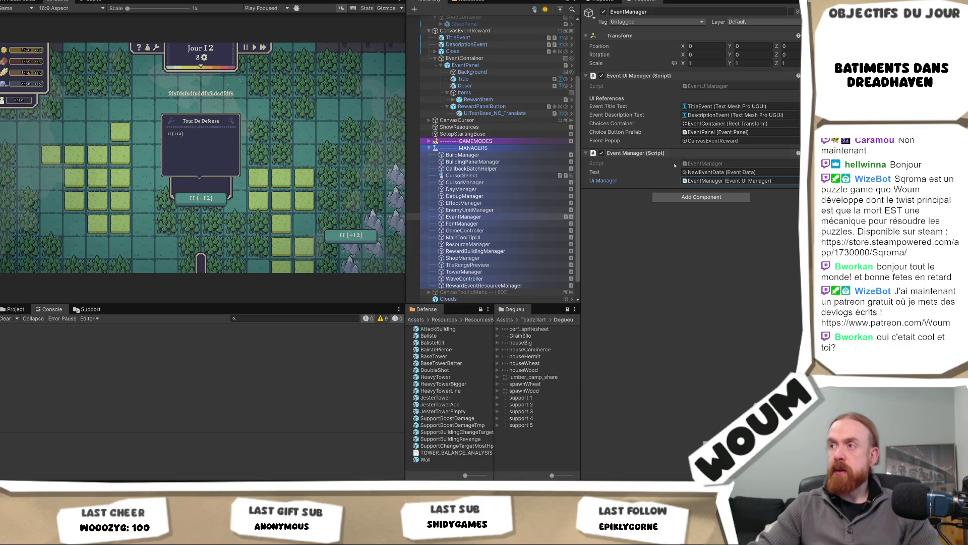
pyautogui.doubleClick(705, 164)
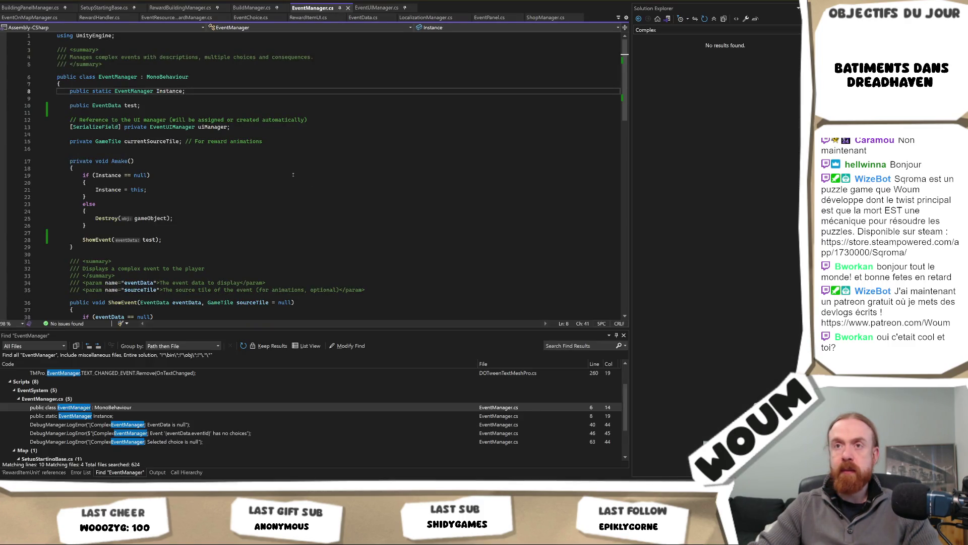
# Jump from EventManager.cs to ProcessRewardItems in RewardHandler.cs, then go back to Unity.
pyautogui.scroll(-5, 294, 175)
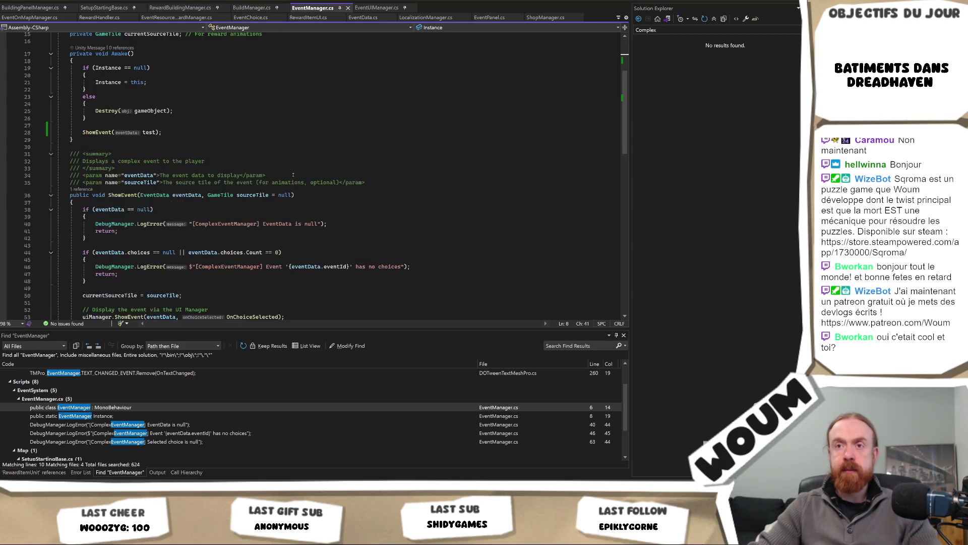
pyautogui.scroll(-2, 293, 174)
pyautogui.scroll(-9, 293, 174)
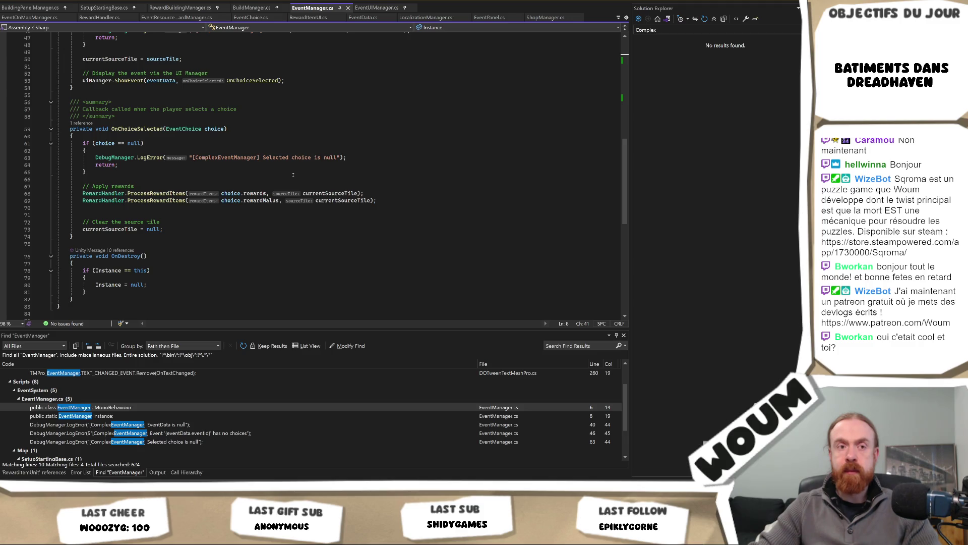
pyautogui.keyDown('ctrl'); pyautogui.click(156, 201); pyautogui.keyUp('ctrl')
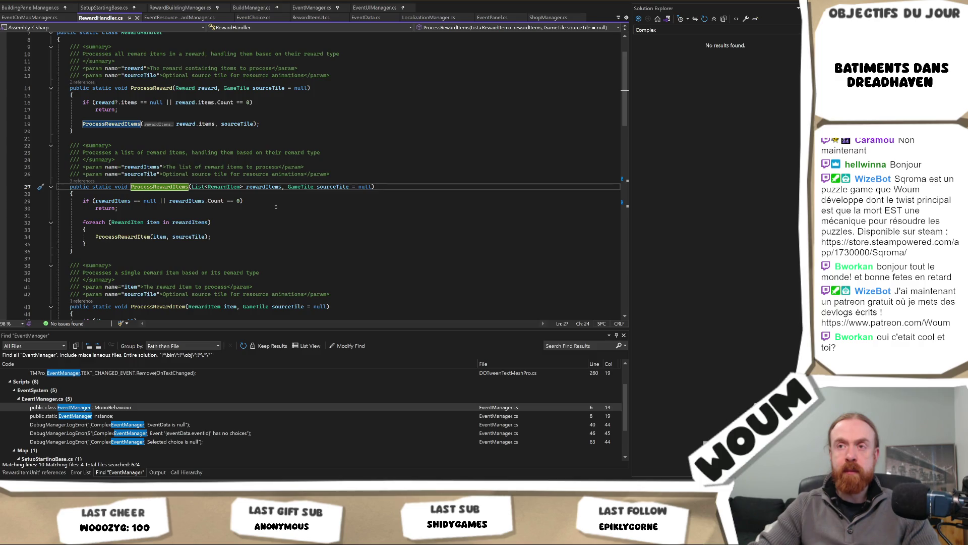
pyautogui.hotkey('alt', 'Tab')
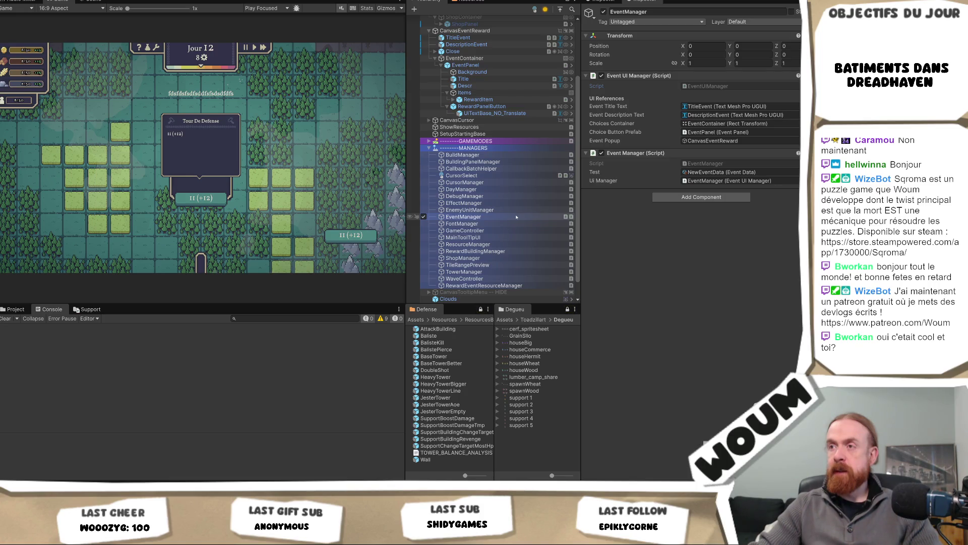
# Check EventOnMapManager's Unity usages and code references, then select BuildingPanelManager in Unity.
pyautogui.hotkey('alt', 'Tab')
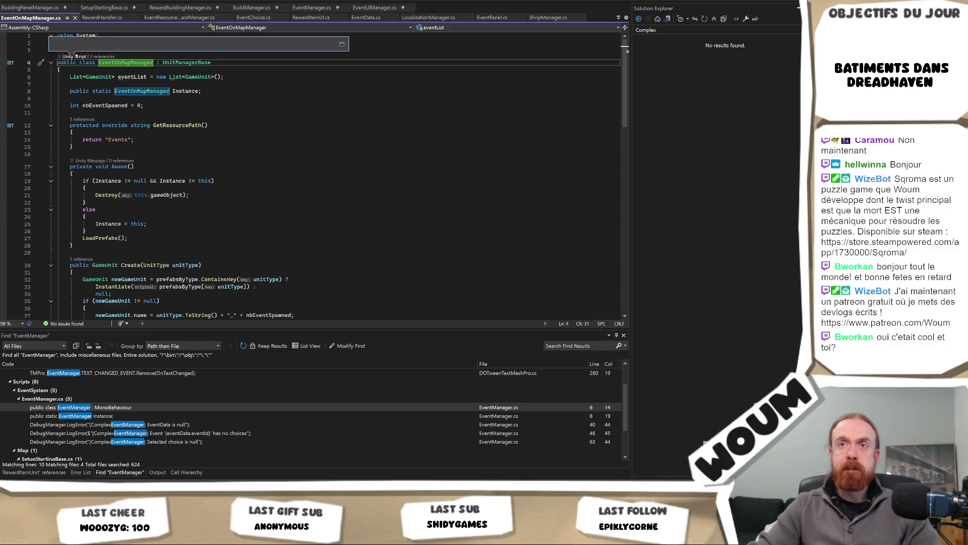
pyautogui.click(341, 40)
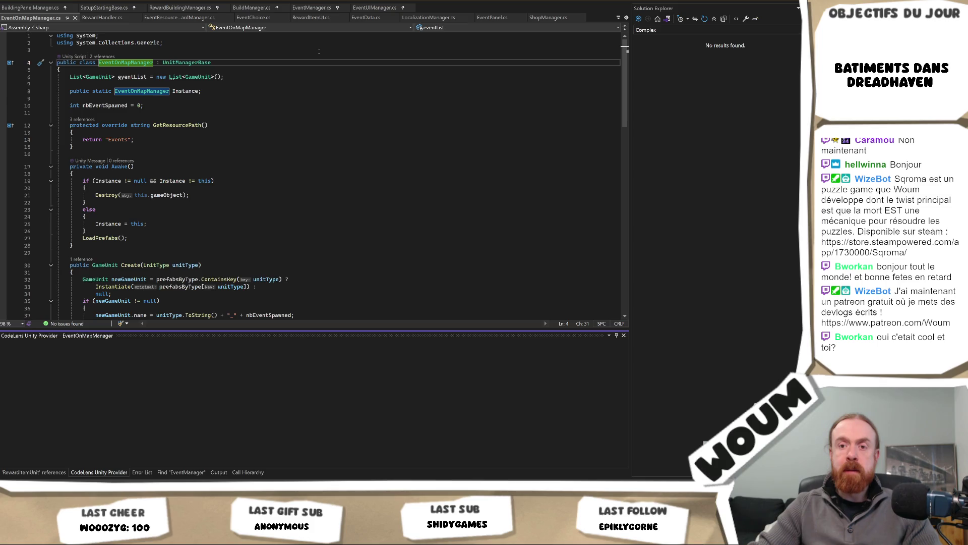
pyautogui.click(94, 57)
pyautogui.click(91, 57)
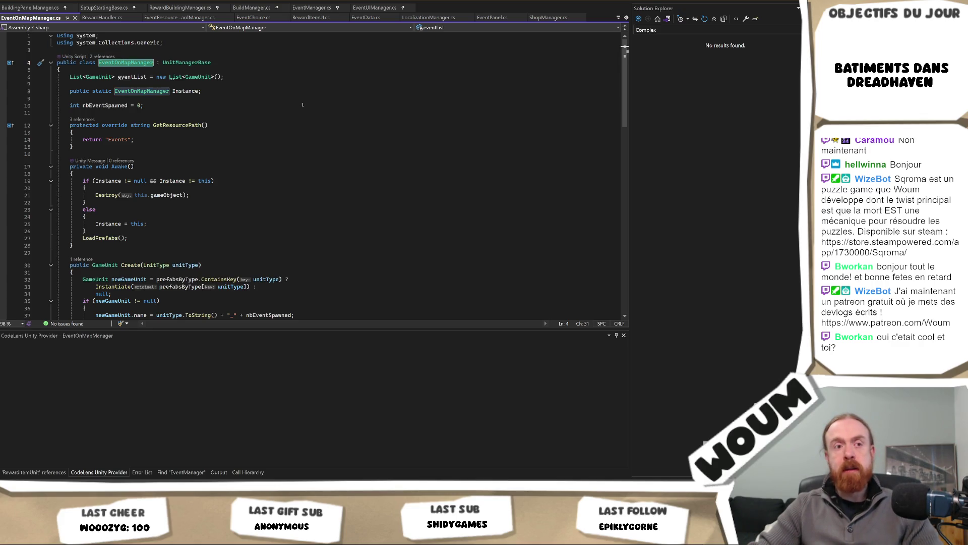
pyautogui.hotkey('alt', 'Tab')
pyautogui.click(499, 162)
# Step through the MANAGERS objects down to RewardEventResourceManager, then select the EventOnMapManager class name.
pyautogui.press('Down')
pyautogui.press('Down')
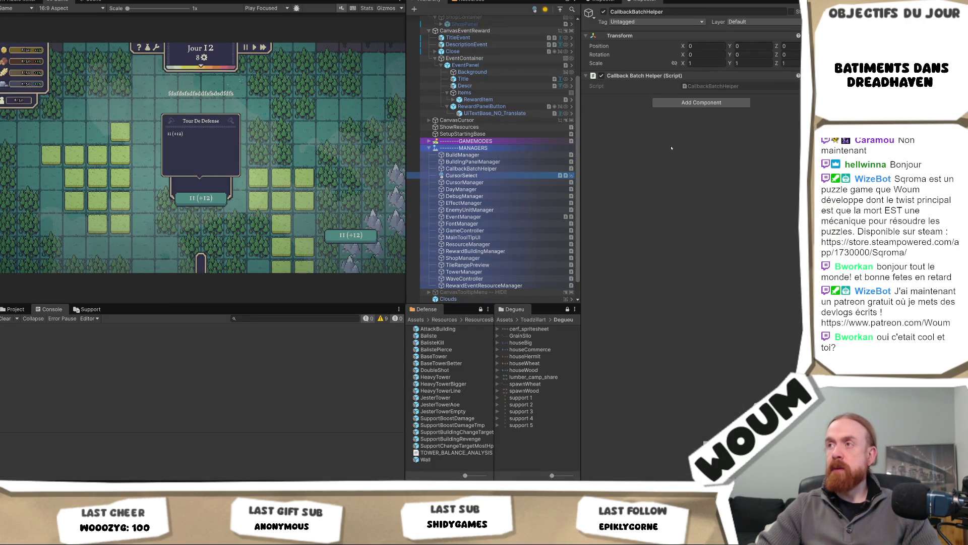
pyautogui.press('Down')
pyautogui.press('Down')
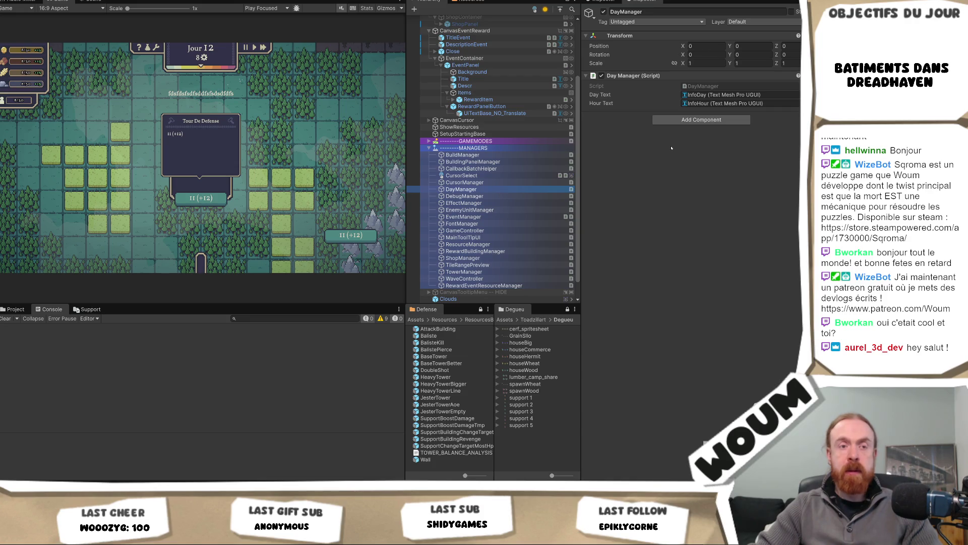
pyautogui.press('Down')
pyautogui.press('Down')
pyautogui.press('Down')
pyautogui.press('Down')
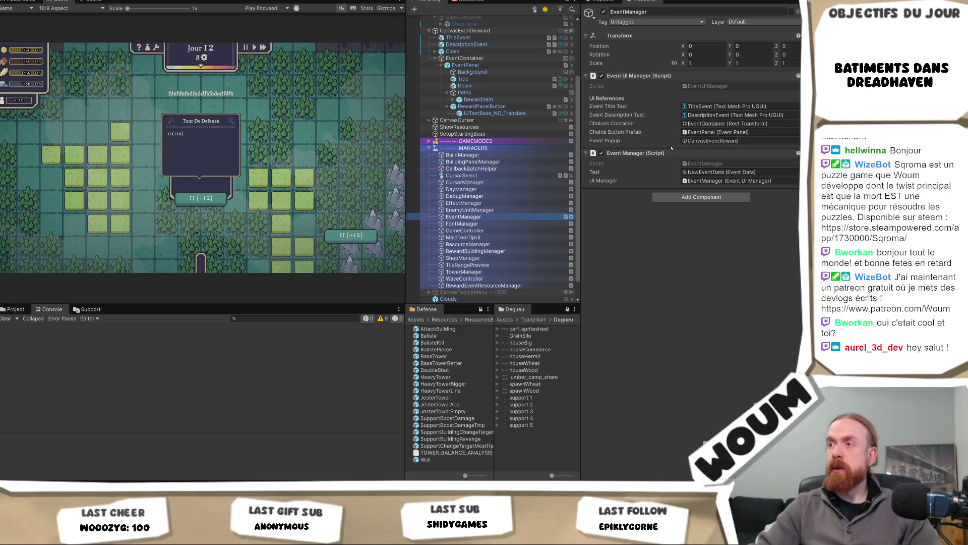
pyautogui.press('Down')
pyautogui.press('Down')
pyautogui.press('Down')
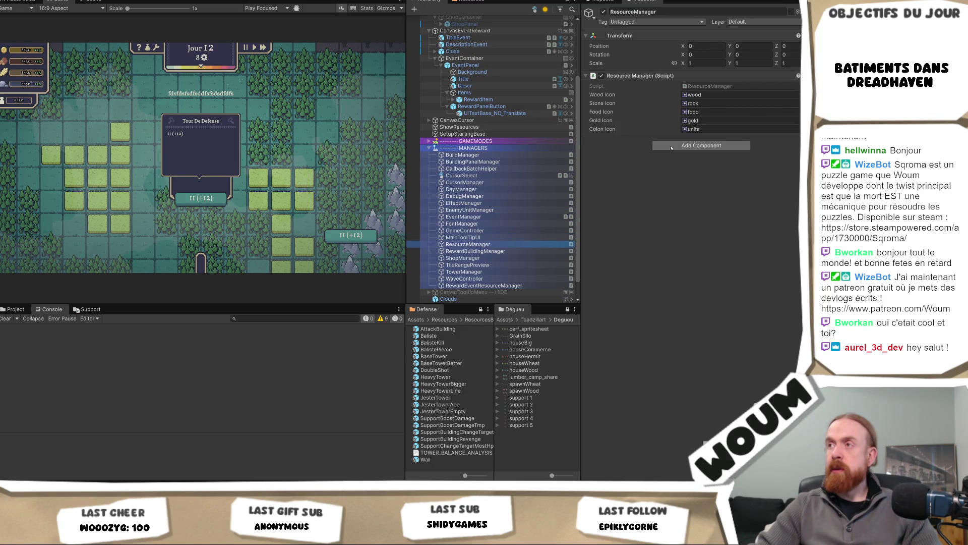
pyautogui.press('Down')
pyautogui.press('Down')
pyautogui.press('Down')
pyautogui.press('Down')
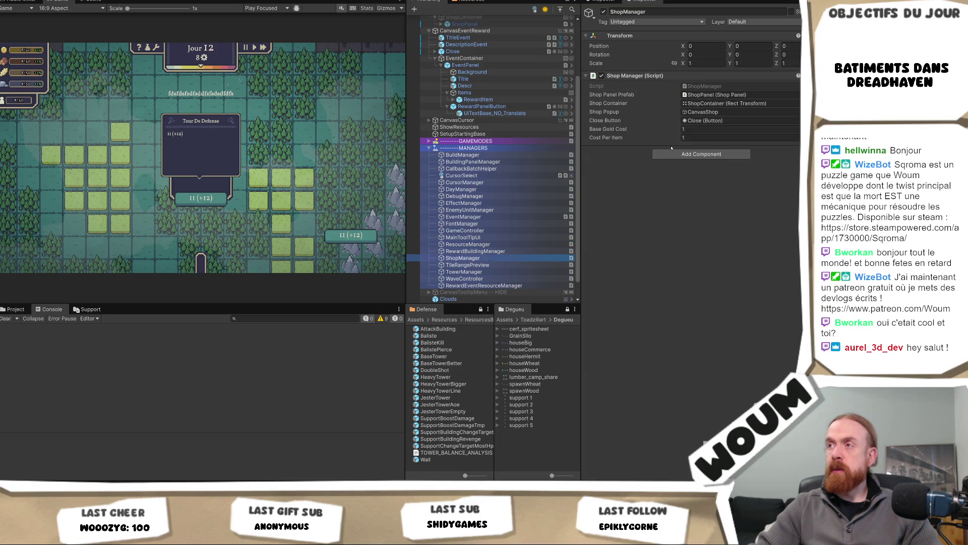
pyautogui.press('Down')
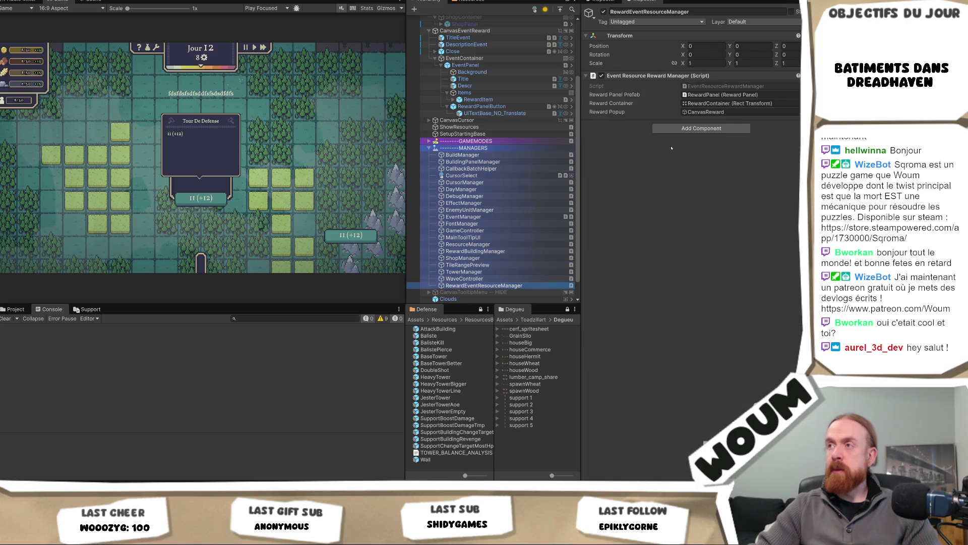
pyautogui.press('Down')
pyautogui.press('Up')
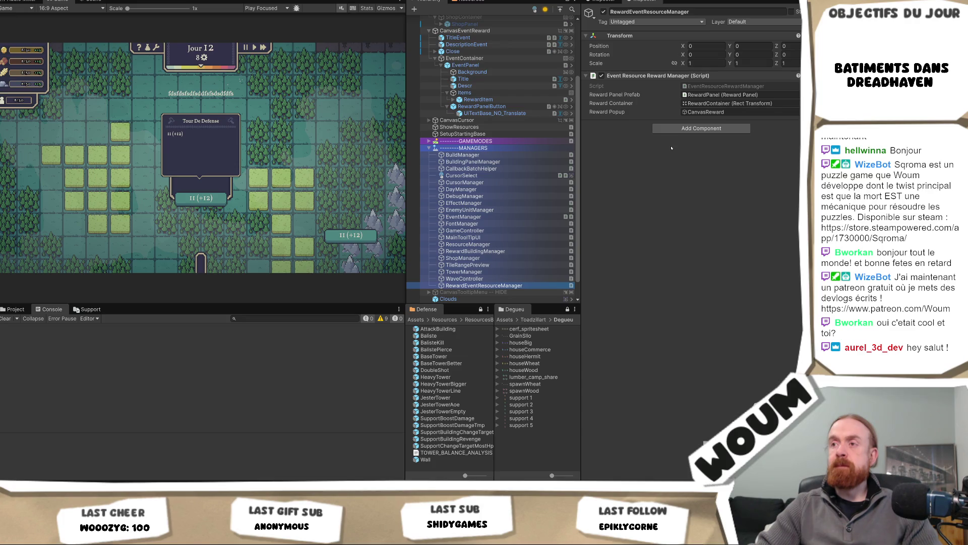
pyautogui.hotkey('alt', 'Tab')
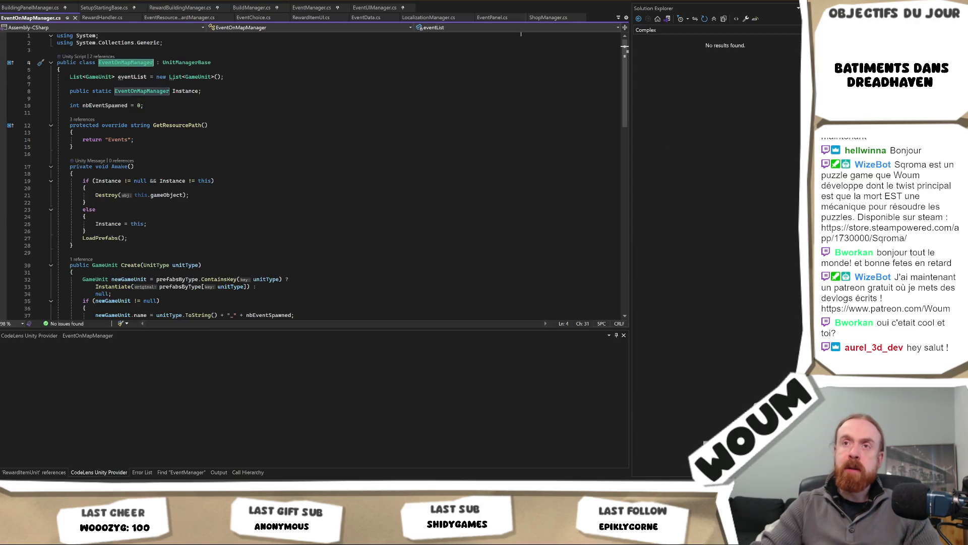
pyautogui.doubleClick(169, 92)
pyautogui.hotkey('ctrl', 'c')
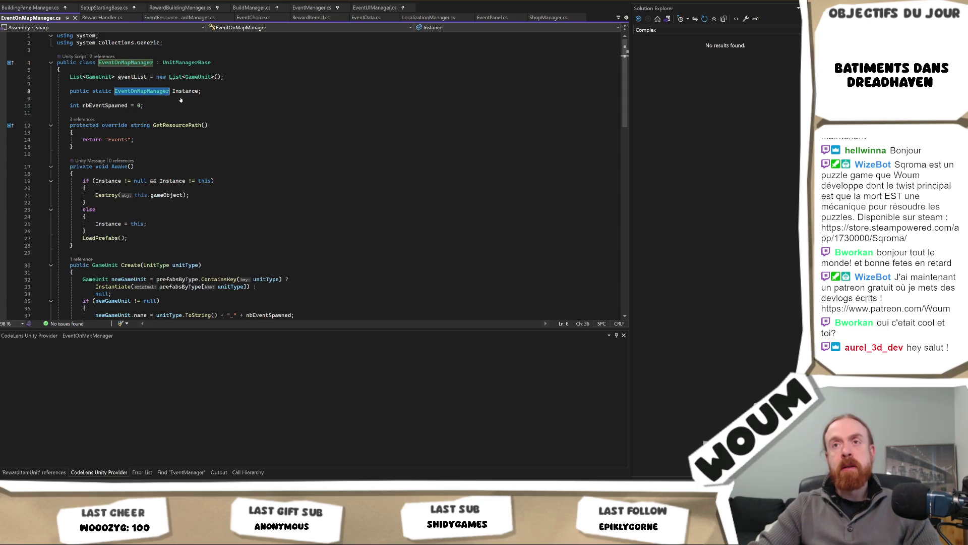
# Create an empty object named EventOnMapManager under MANAGERS and move it just below EventManager.
pyautogui.hotkey('alt', 'Tab')
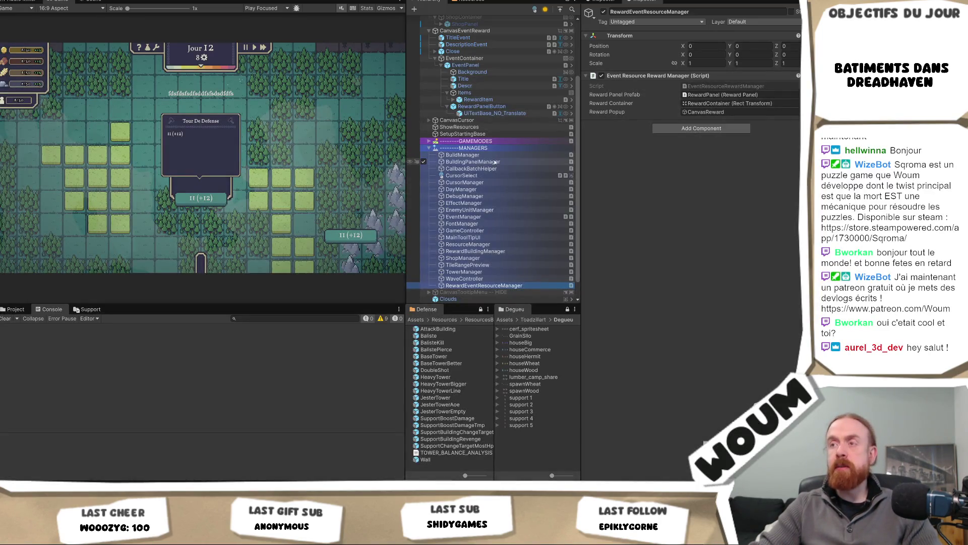
pyautogui.hotkey('alt', 'Tab')
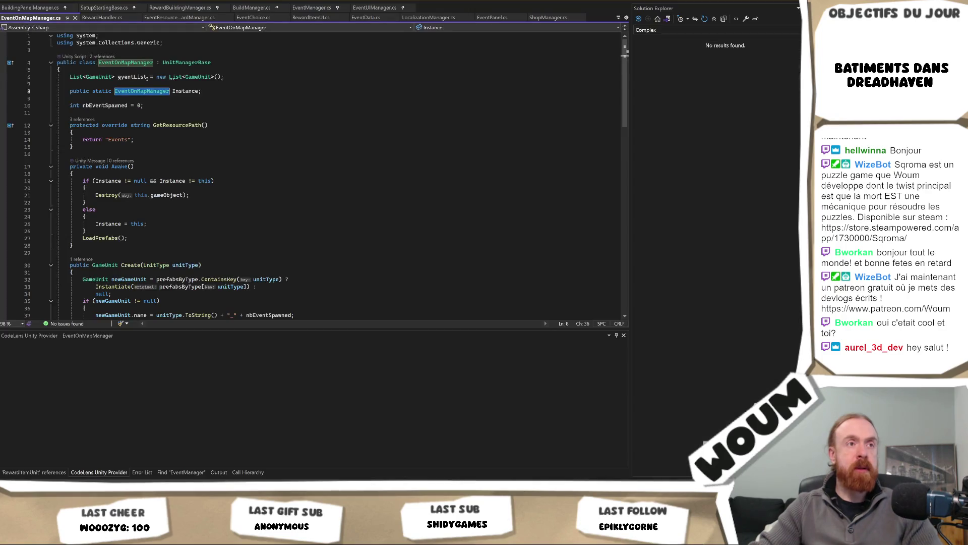
pyautogui.hotkey('alt', 'Tab')
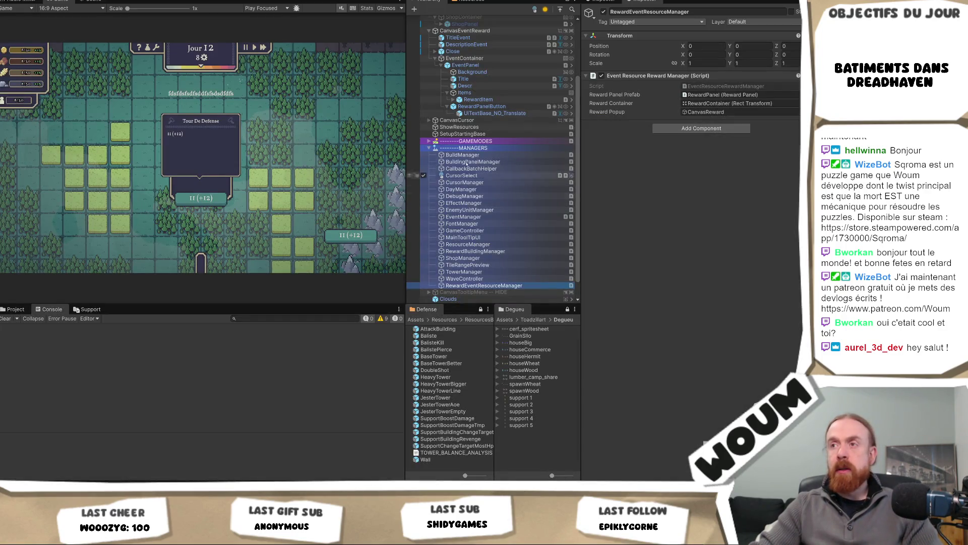
pyautogui.rightClick(476, 148)
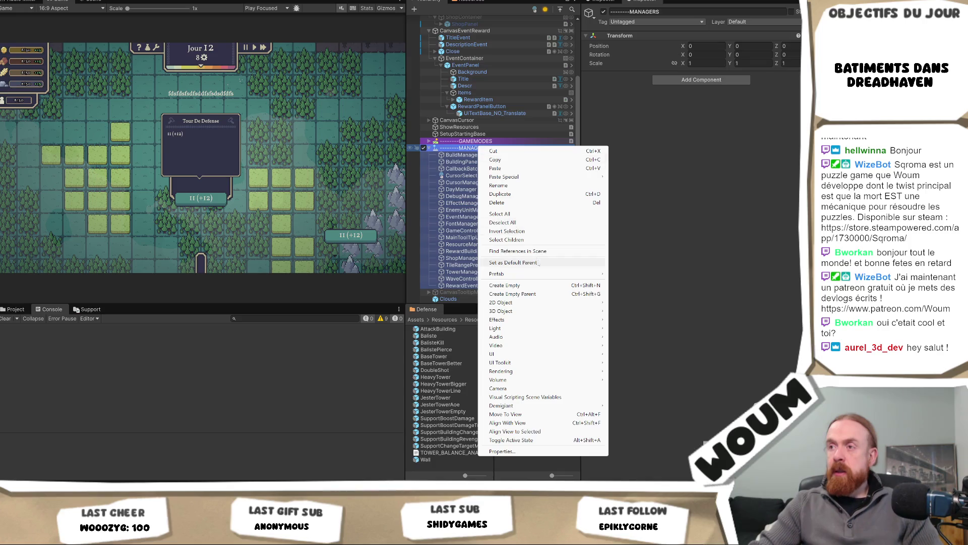
pyautogui.click(504, 285)
pyautogui.hotkey('ctrl', 'v')
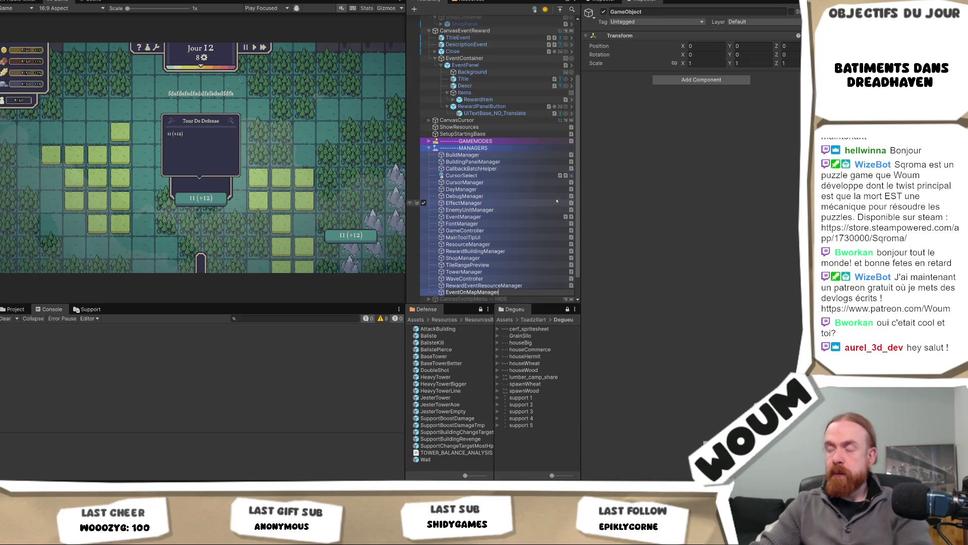
pyautogui.press('Return')
pyautogui.moveTo(478, 224)
pyautogui.mouseDown()
pyautogui.moveTo(484, 204)
pyautogui.moveTo(489, 222)
pyautogui.mouseUp()
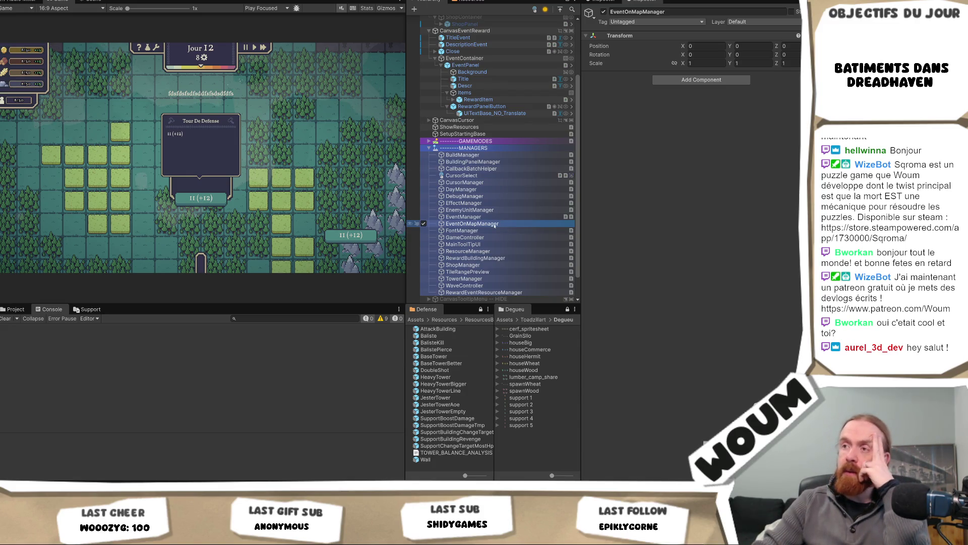
# Add the Event On Map Manager script to the object and check its Awake null check.
pyautogui.click(683, 80)
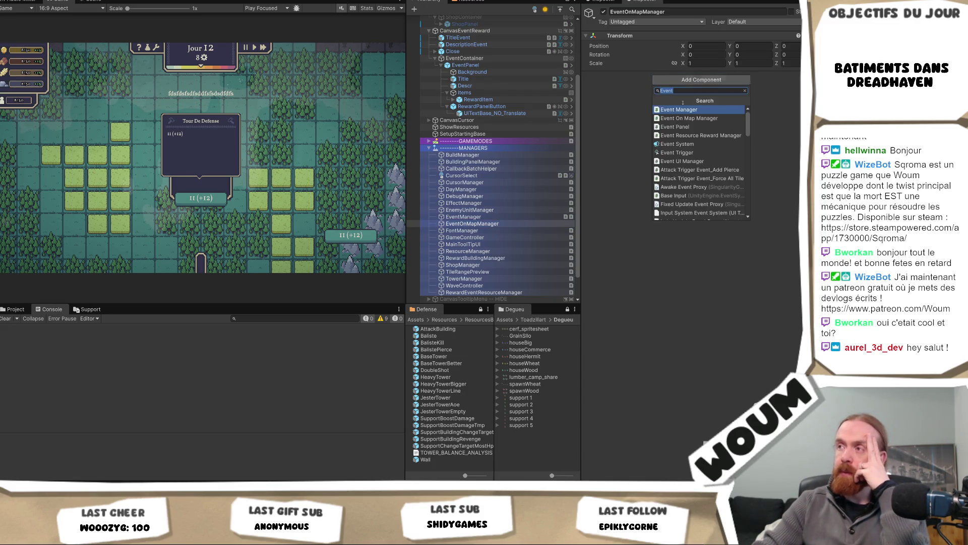
pyautogui.click(690, 118)
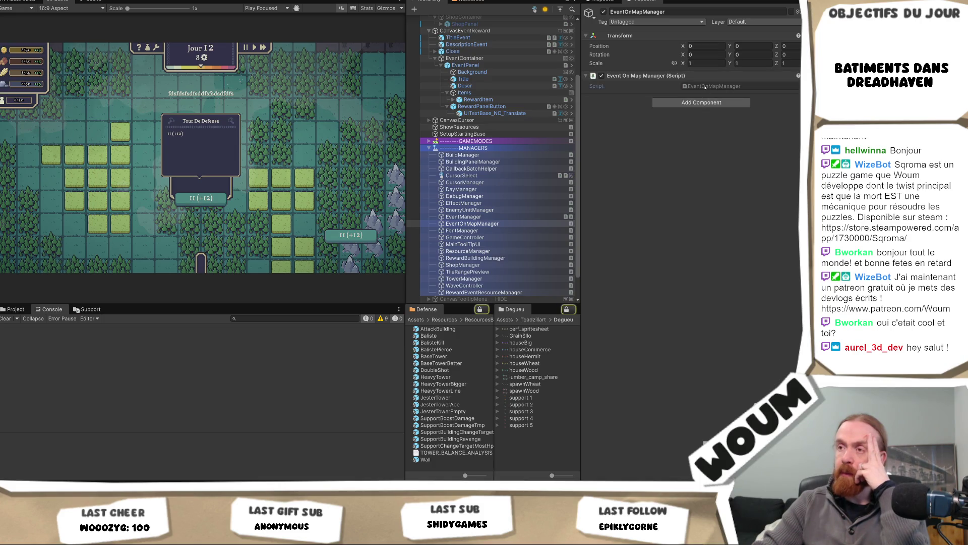
pyautogui.doubleClick(705, 86)
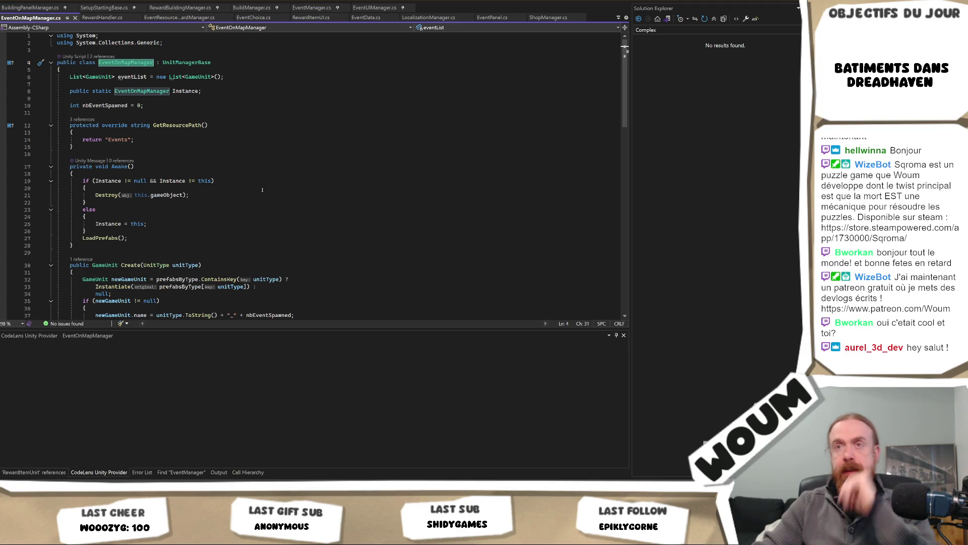
pyautogui.click(87, 187)
pyautogui.hotkey('alt', 'Tab')
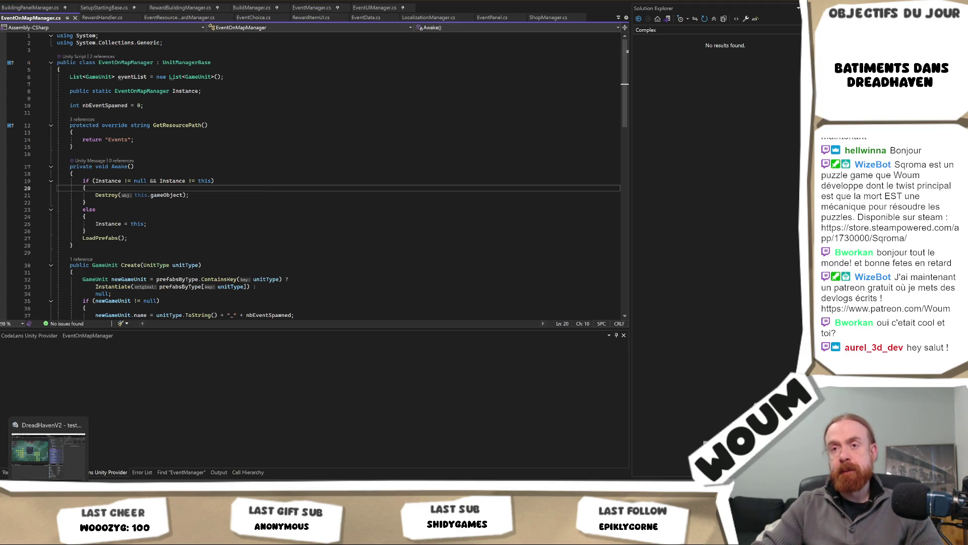
pyautogui.hotkey('alt', 'Tab')
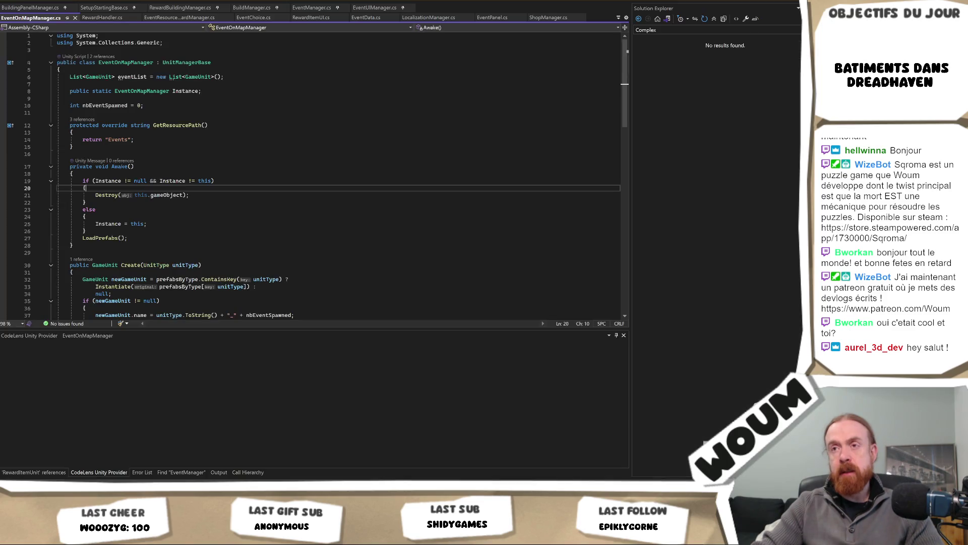
pyautogui.hotkey('alt', 'Tab')
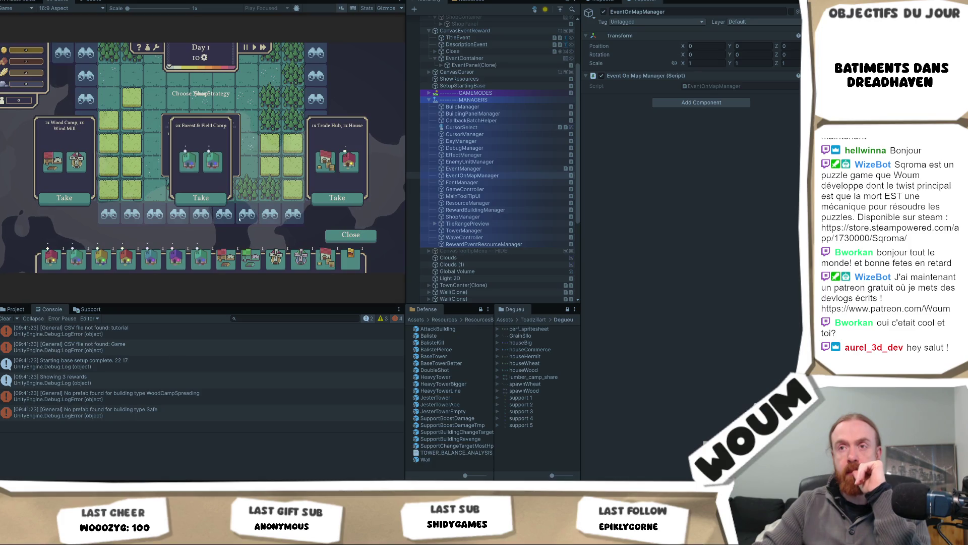
# Take the 2x Forest & Field Camp and Wheat x40 rewards, reveal three tiles, and pan the map.
pyautogui.click(202, 198)
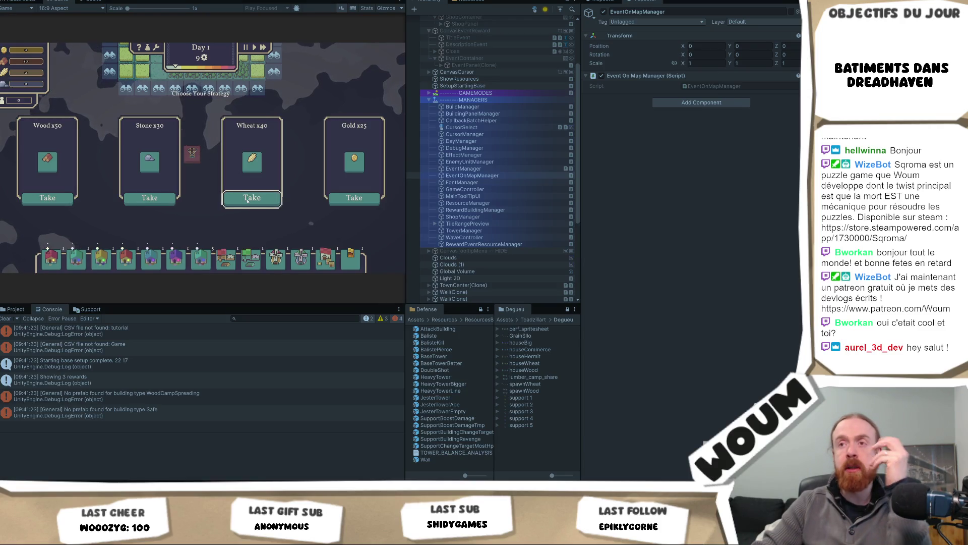
pyautogui.click(236, 197)
pyautogui.click(218, 118)
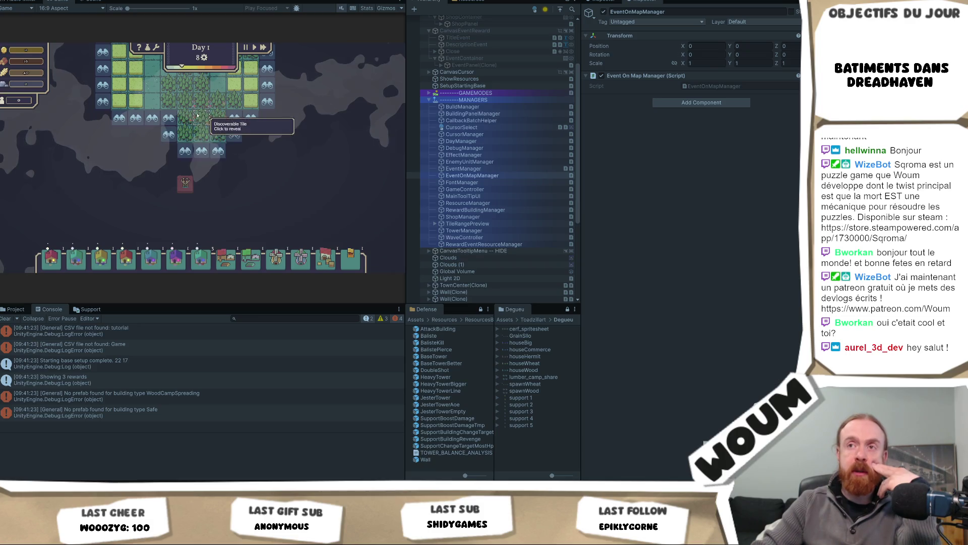
pyautogui.click(218, 151)
pyautogui.click(217, 184)
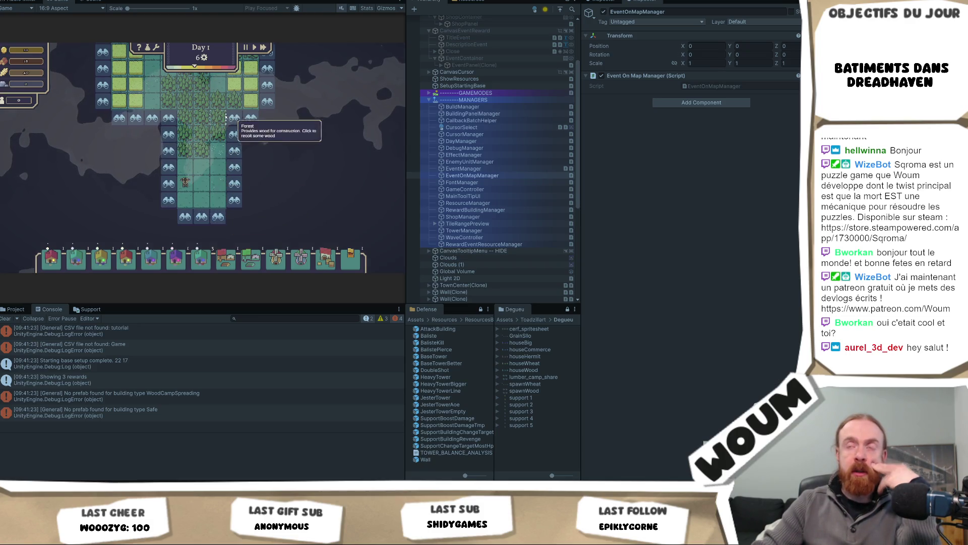
pyautogui.moveTo(226, 137); pyautogui.dragTo(214, 295)
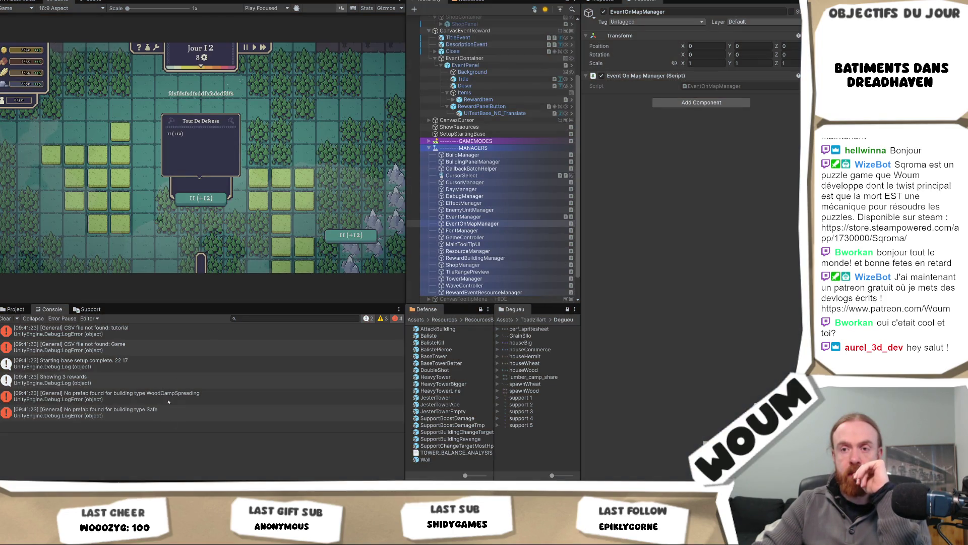
# Deactivate the CanvasEventReward canvas and select the EventOnMapManager object.
pyautogui.scroll(3, 505, 68)
pyautogui.click(464, 108)
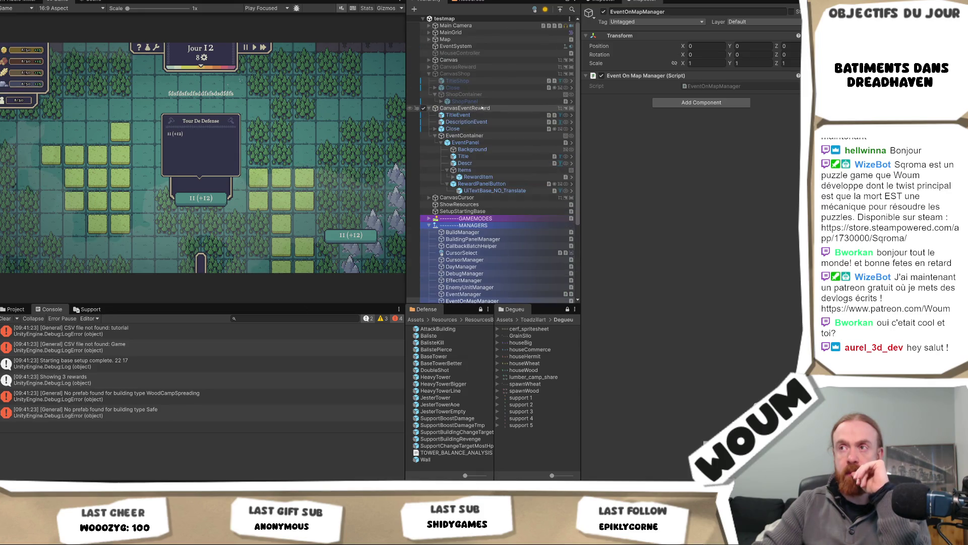
pyautogui.click(603, 12)
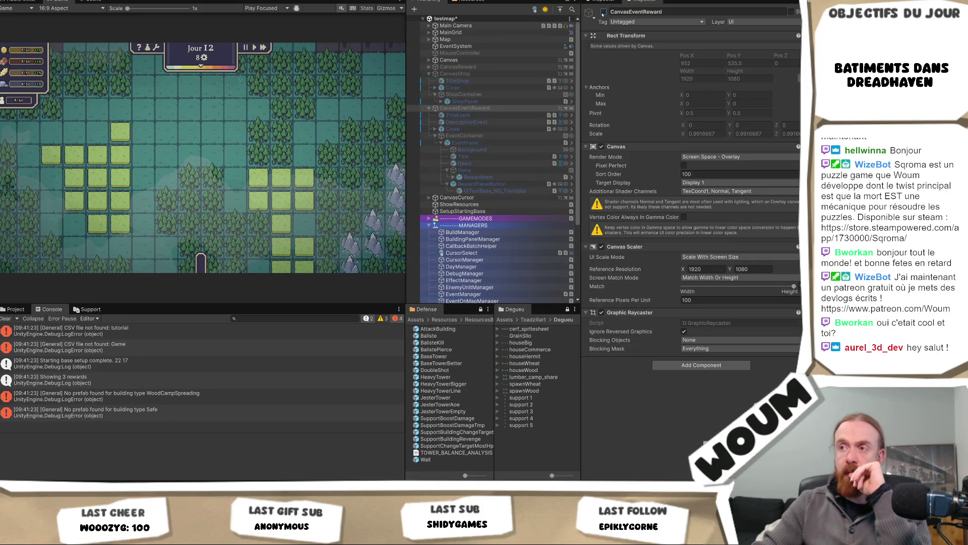
pyautogui.scroll(-2, 510, 226)
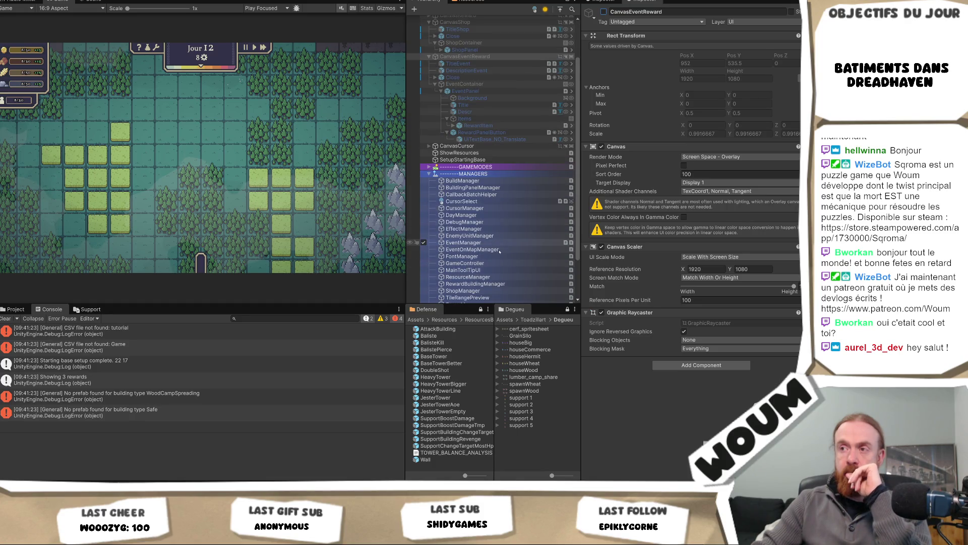
pyautogui.click(495, 249)
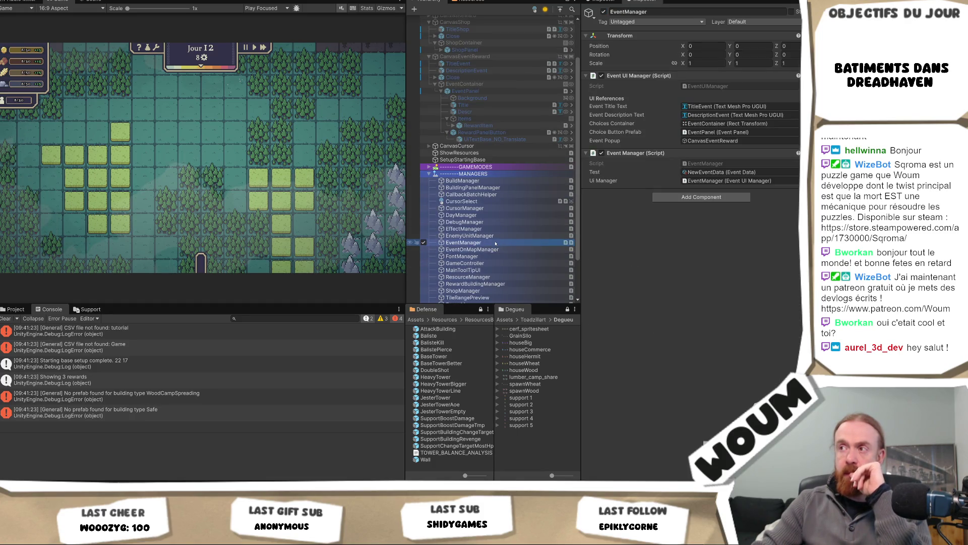
# Ping the Event UI Manager's UI manager, title, description, choices container, button prefab and popup canvas references.
pyautogui.click(706, 181)
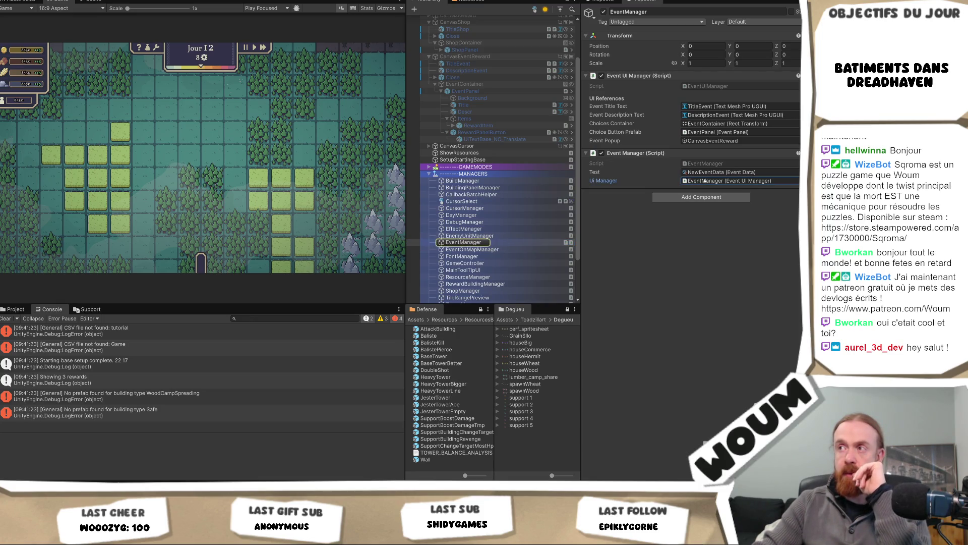
pyautogui.click(716, 106)
pyautogui.click(726, 115)
pyautogui.click(732, 123)
pyautogui.click(729, 132)
pyautogui.click(728, 141)
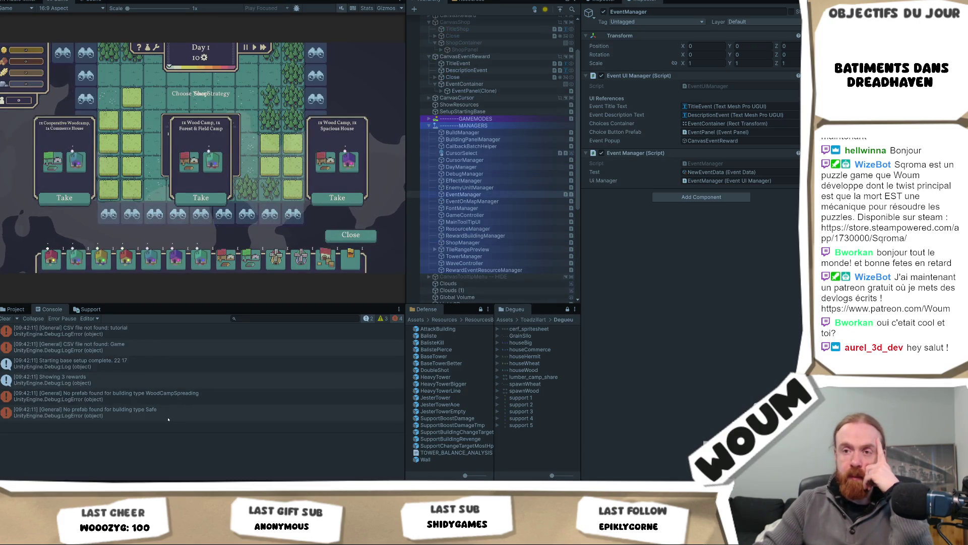
# Take a building reward and read the NullReferenceException stack trace from RewardItemUI.cs.
pyautogui.click(206, 198)
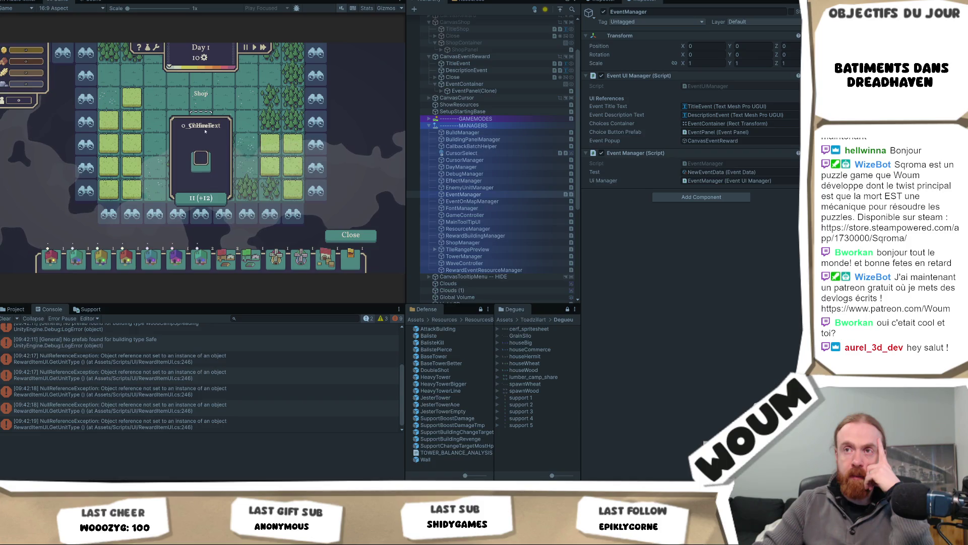
pyautogui.click(225, 421)
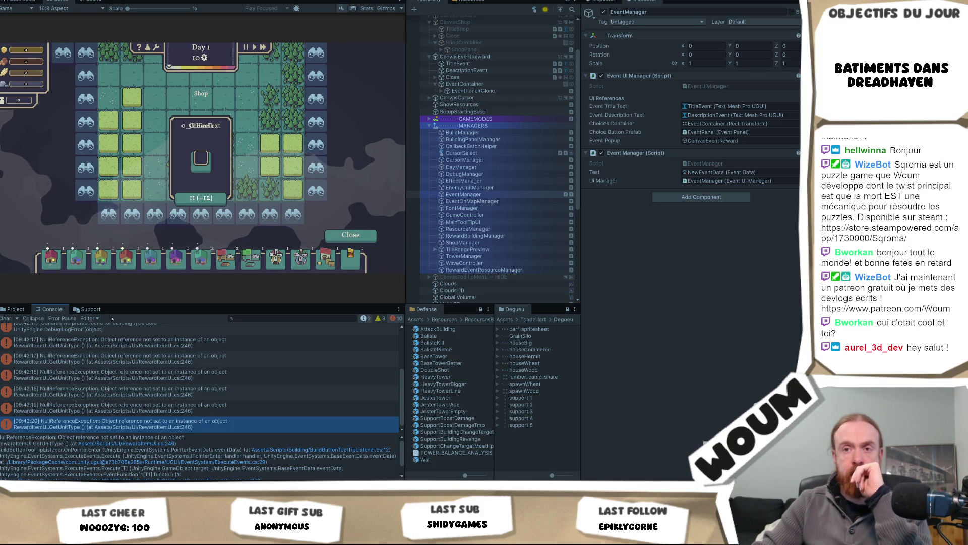
pyautogui.click(28, 311)
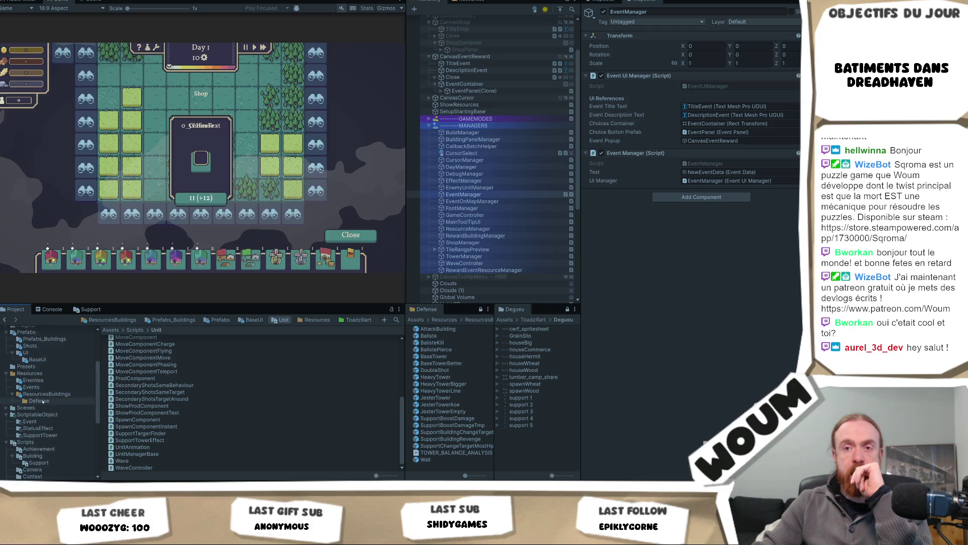
# Stop Play mode, replace NewEventData's existing choice with a fresh one, and open EventData.cs.
pyautogui.scroll(-5, 43, 402)
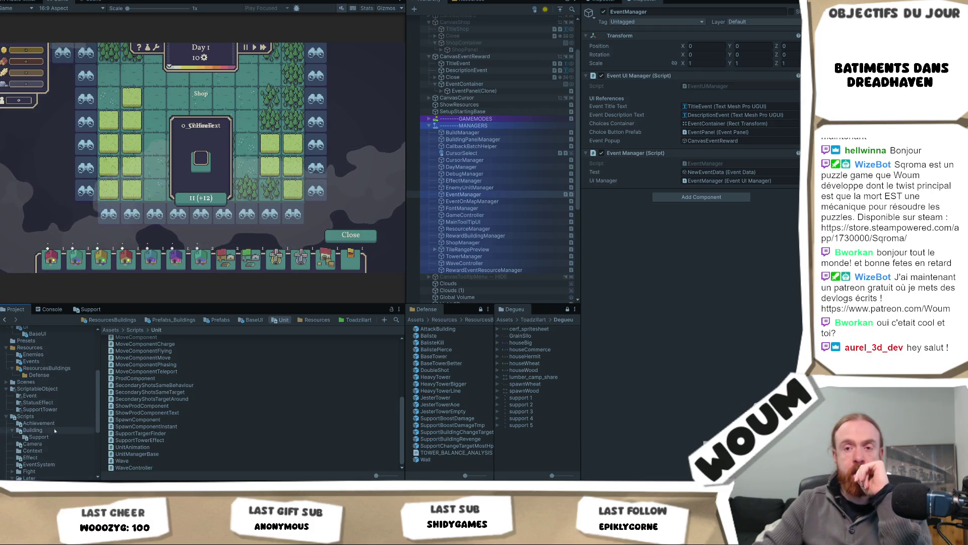
pyautogui.click(30, 396)
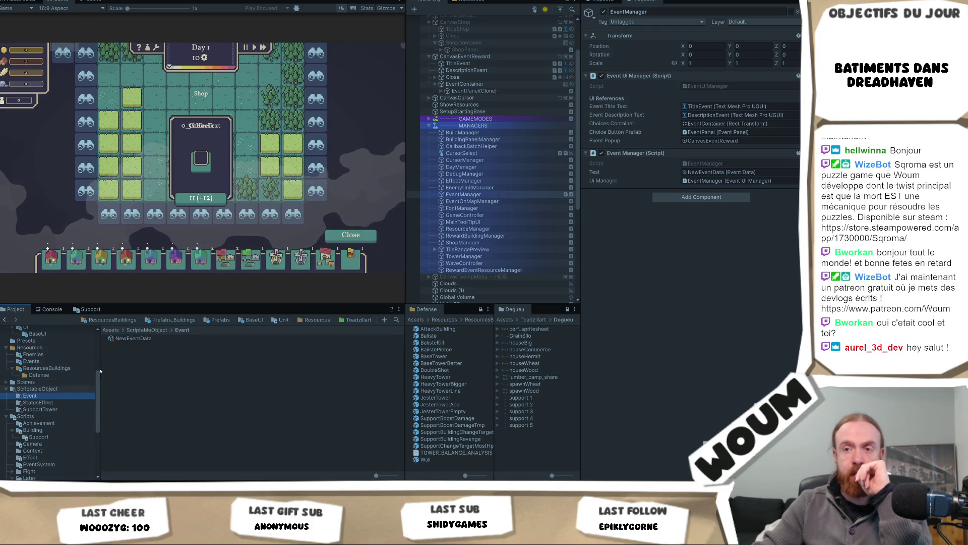
pyautogui.click(134, 339)
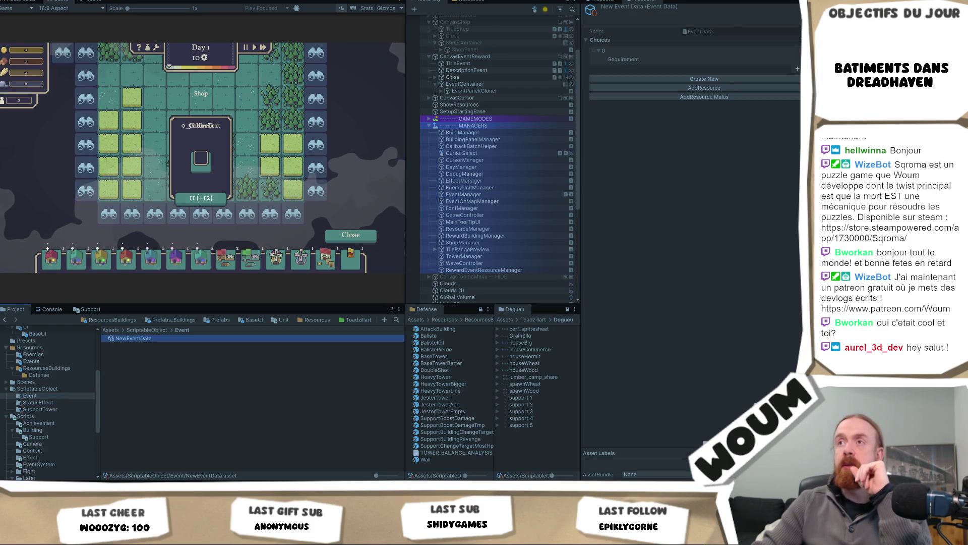
pyautogui.hotkey('ctrl', 'p')
pyautogui.click(614, 54)
pyautogui.press('Delete')
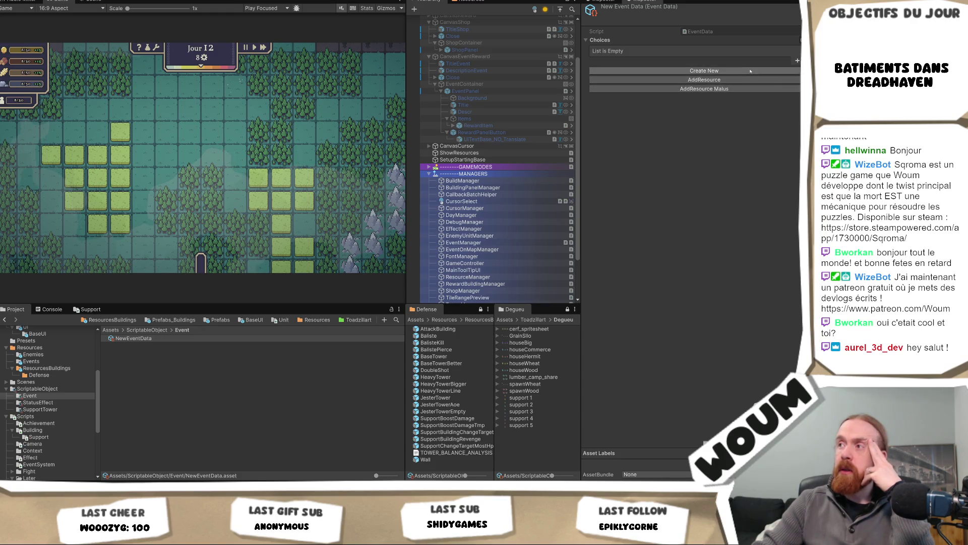
pyautogui.click(751, 71)
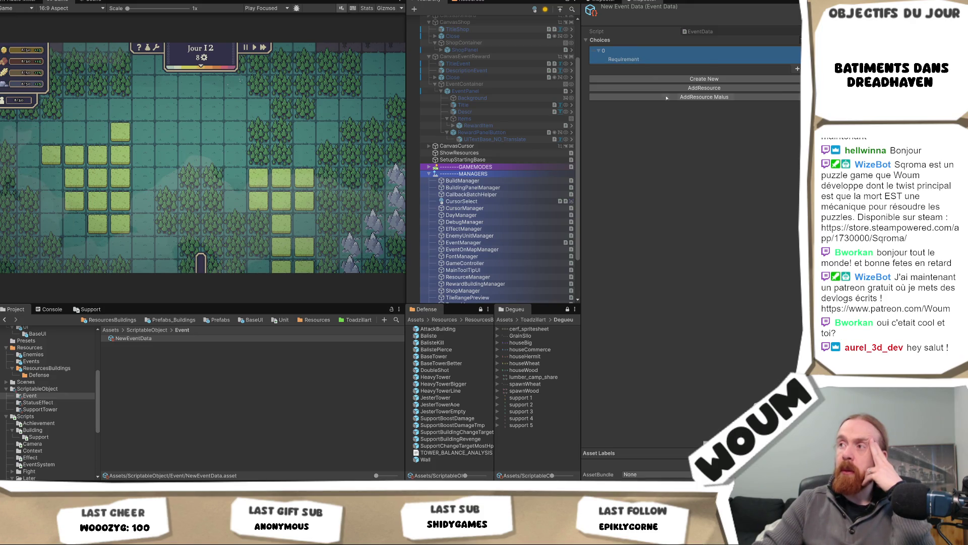
pyautogui.doubleClick(714, 33)
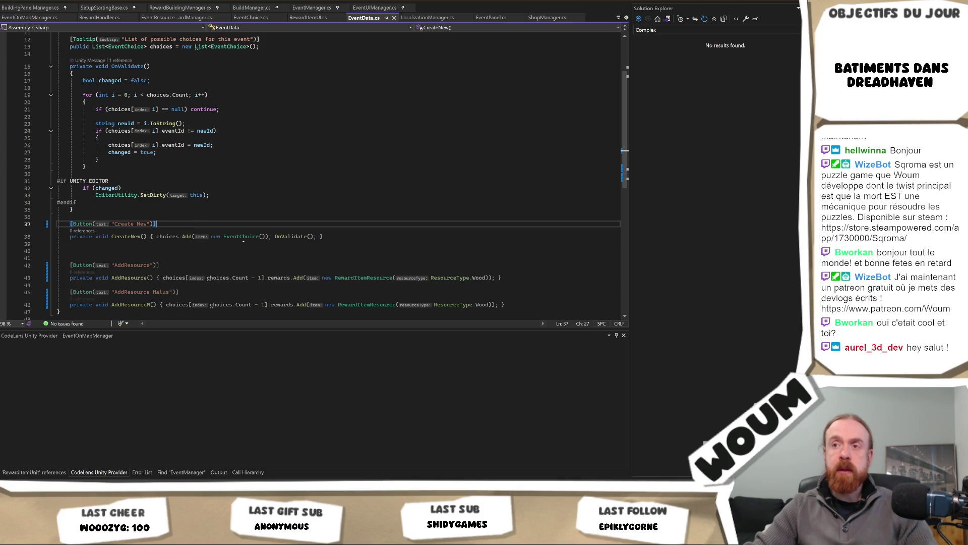
# Look at the EventChoice class, then add second and third choices to NewEventData and clear the list.
pyautogui.scroll(1, 244, 241)
pyautogui.keyDown('ctrl'); pyautogui.click(242, 257); pyautogui.keyUp('ctrl')
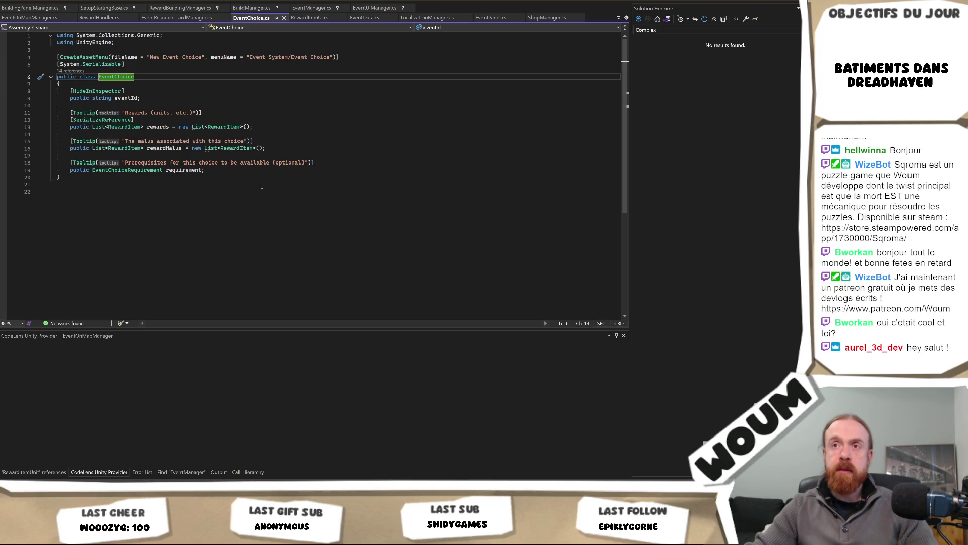
pyautogui.hotkey('alt', 'Tab')
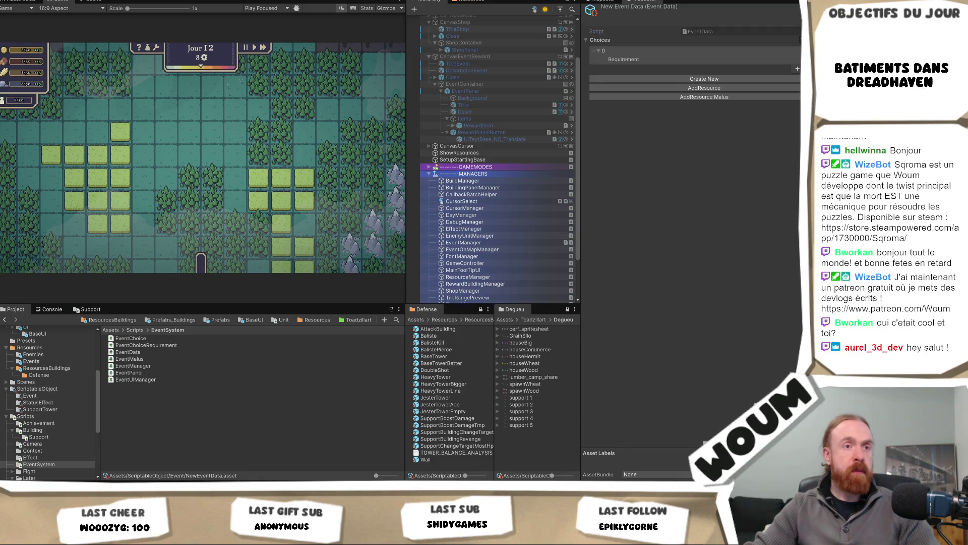
pyautogui.click(781, 61)
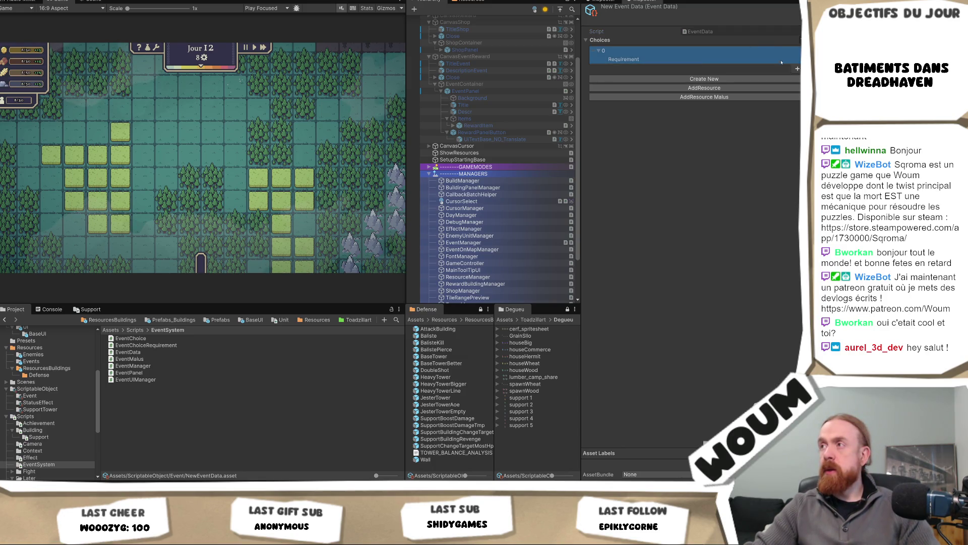
pyautogui.click(797, 69)
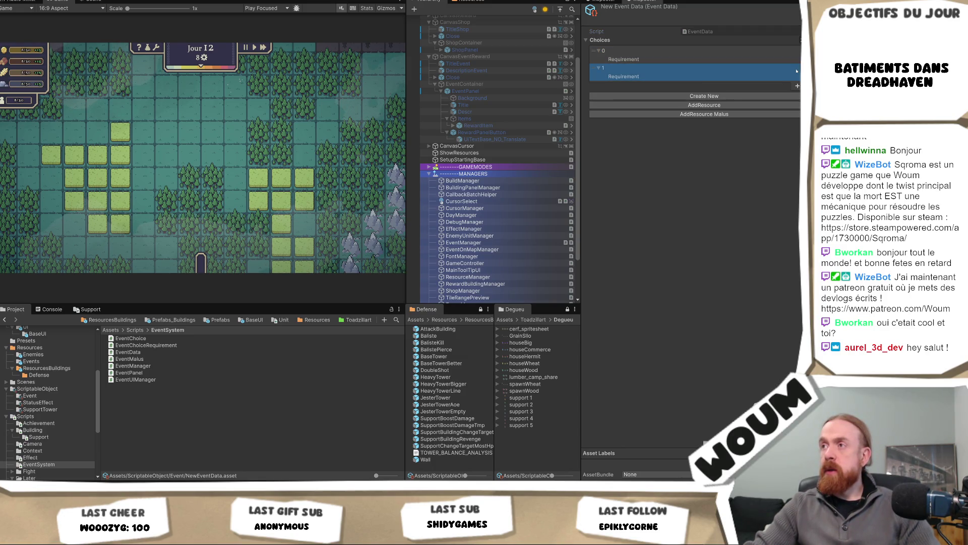
pyautogui.click(639, 59)
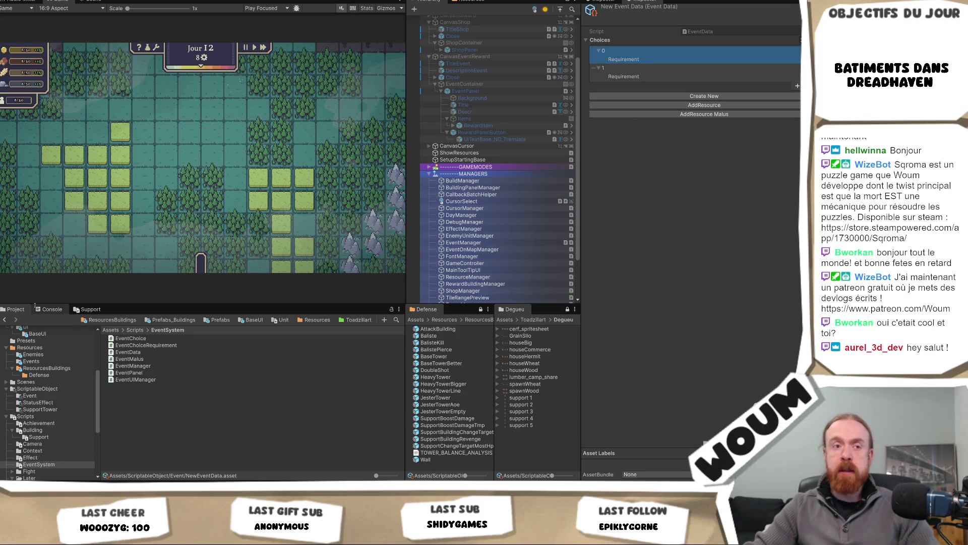
pyautogui.click(34, 306)
pyautogui.click(753, 115)
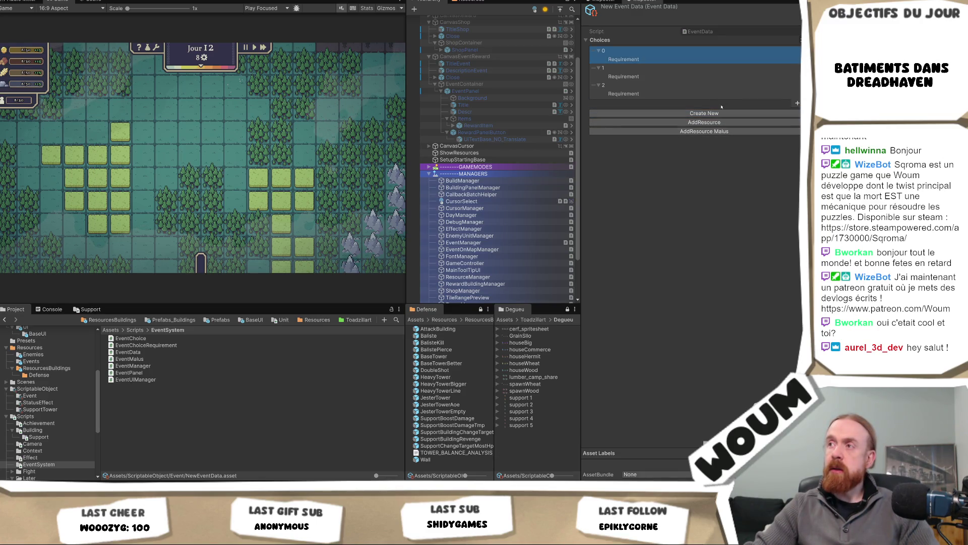
pyautogui.press('Delete')
pyautogui.press('Delete')
pyautogui.press('Delete')
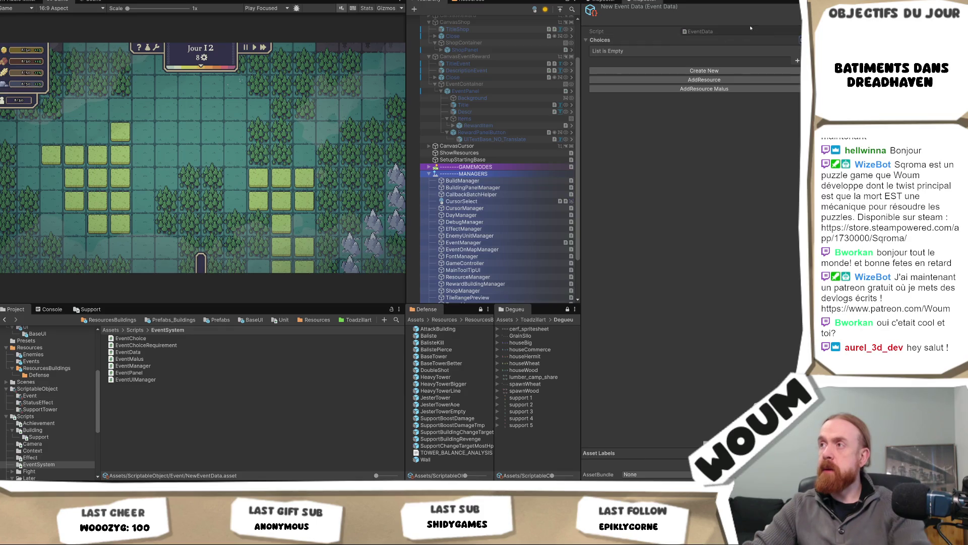
# Reopen EventData.cs in Visual Studio and jump to the EventChoice class definition.
pyautogui.doubleClick(748, 34)
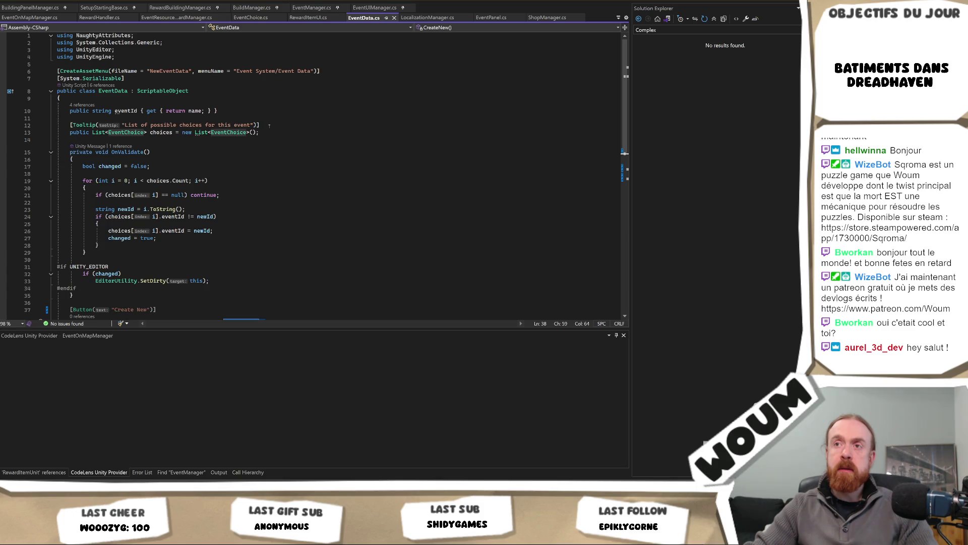
pyautogui.hotkey('alt', 'Tab')
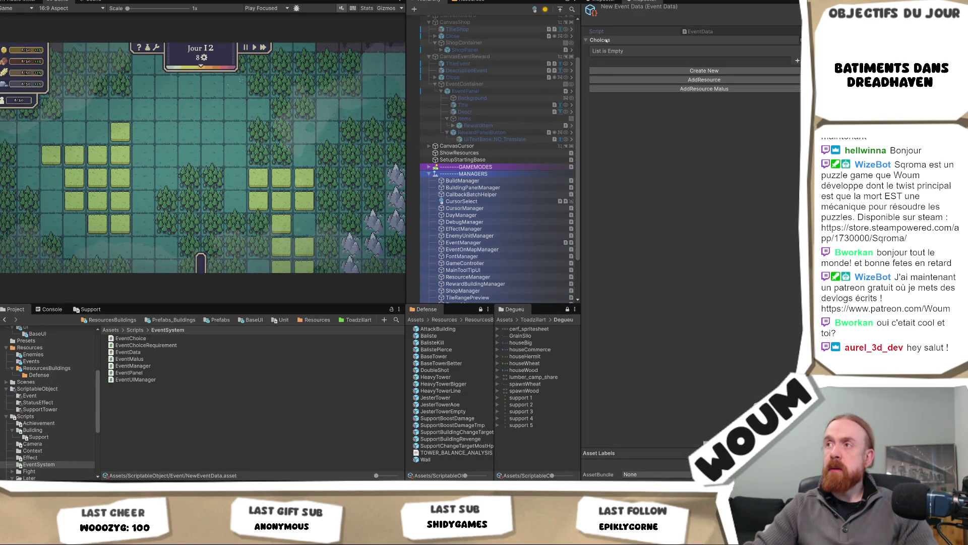
pyautogui.hotkey('alt', 'Tab')
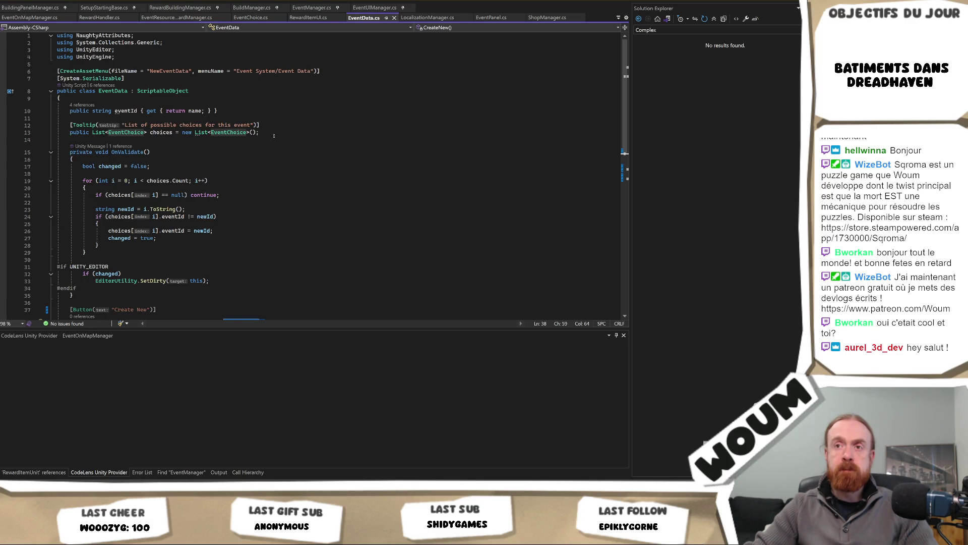
pyautogui.scroll(-4, 268, 187)
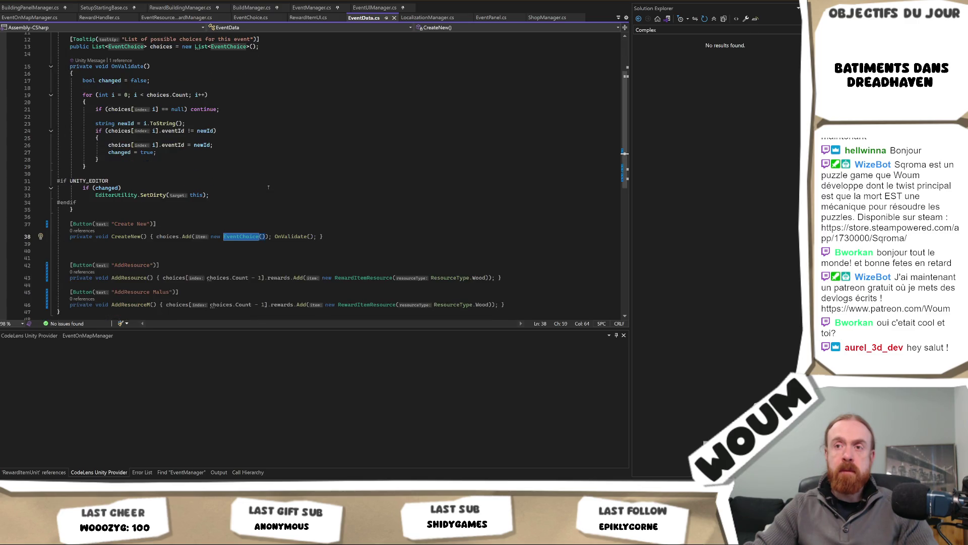
pyautogui.scroll(3, 268, 187)
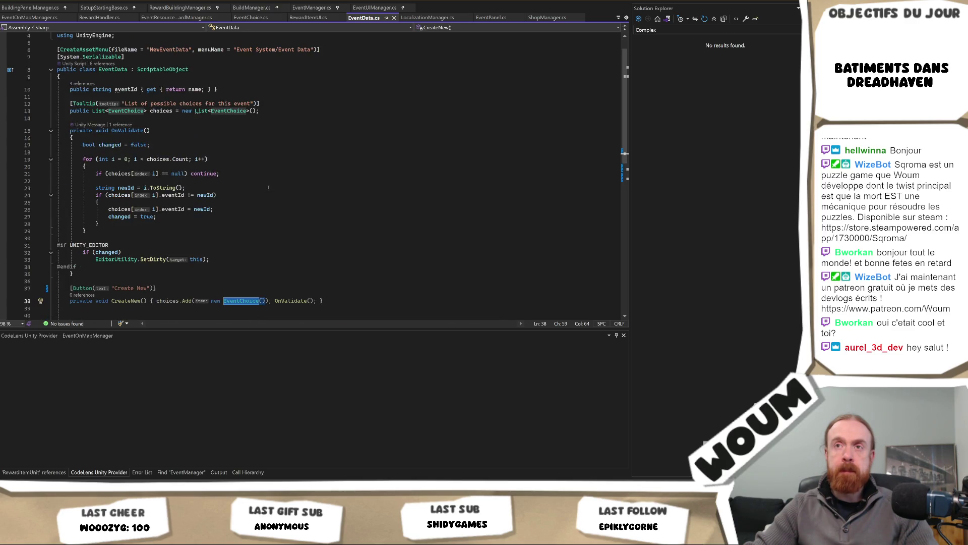
pyautogui.scroll(-1, 268, 187)
pyautogui.click(280, 263)
pyautogui.keyDown('ctrl'); pyautogui.click(256, 281); pyautogui.keyUp('ctrl')
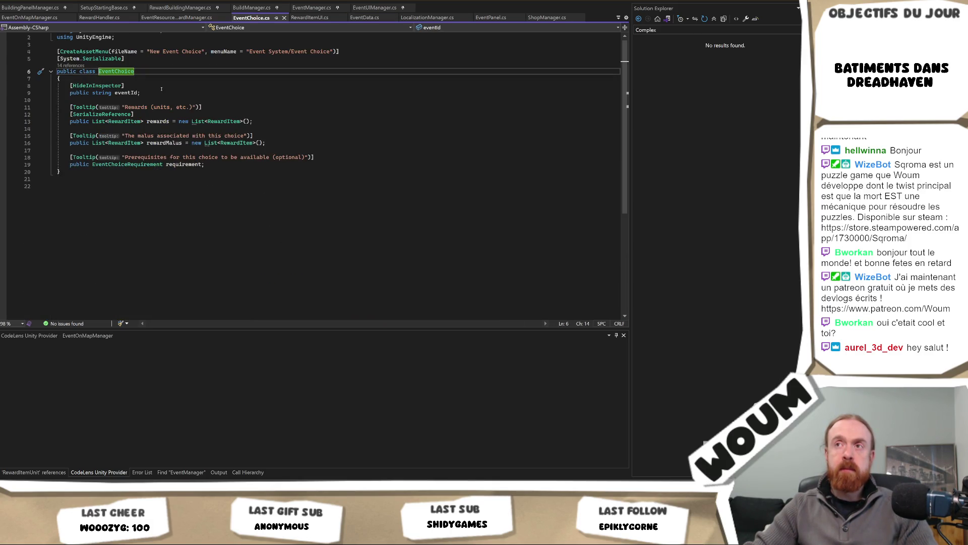
# Delete the CreateAssetMenu attribute from EventChoice.cs and save the script.
pyautogui.moveTo(367, 51); pyautogui.dragTo(57, 44)
pyautogui.press('Delete')
pyautogui.hotkey('ctrl', 's')
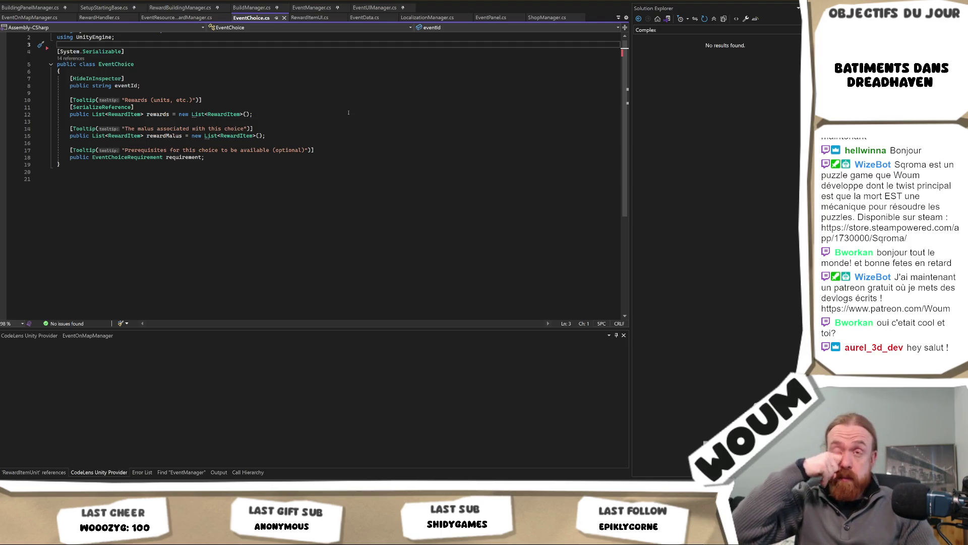
# Add a new choice entry to the event in Unity, then return to EventChoice.cs.
pyautogui.hotkey('alt', 'Tab')
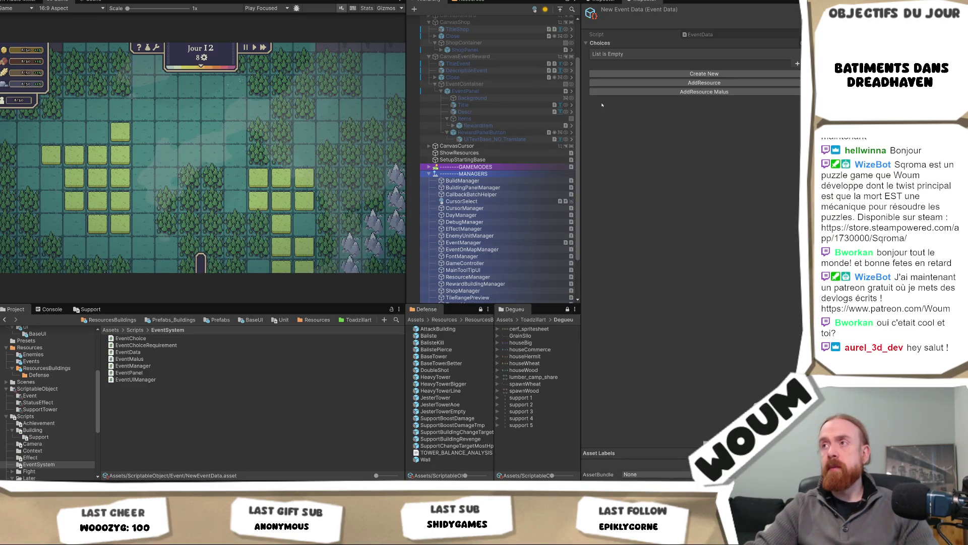
pyautogui.click(797, 64)
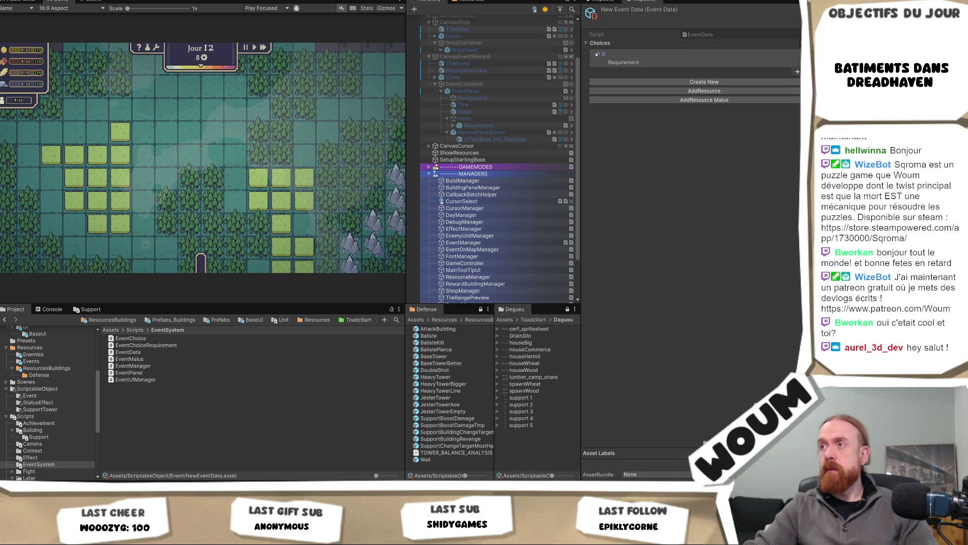
pyautogui.hotkey('alt', 'Tab')
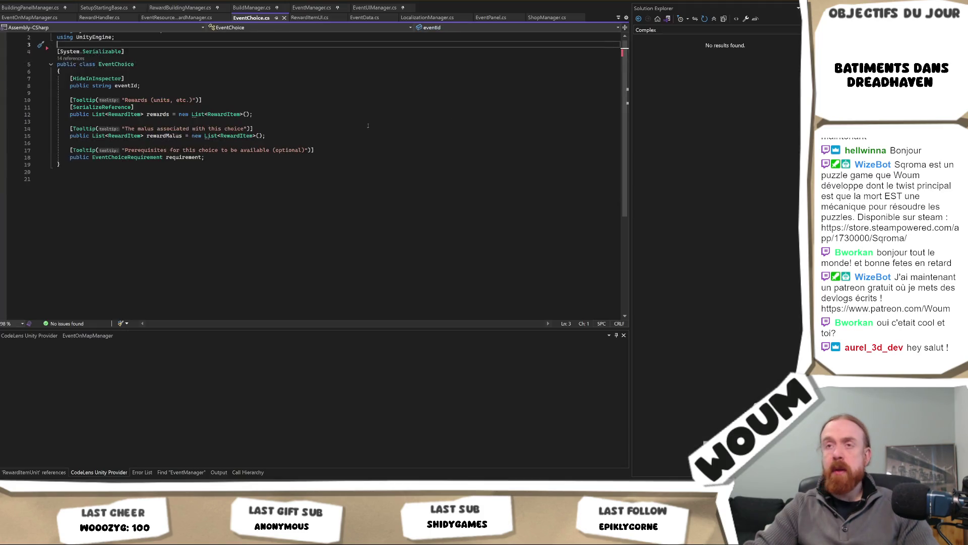
# Jump to RewardItem's definition and add [Serializable] above the abstract class.
pyautogui.click(119, 115)
pyautogui.press('F12')
pyautogui.click(158, 180)
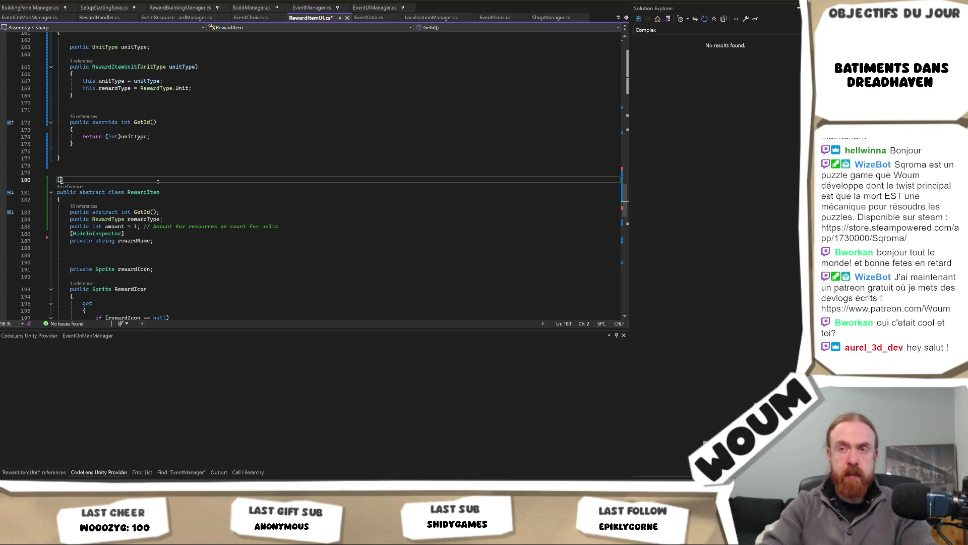
pyautogui.write('[Serializable')
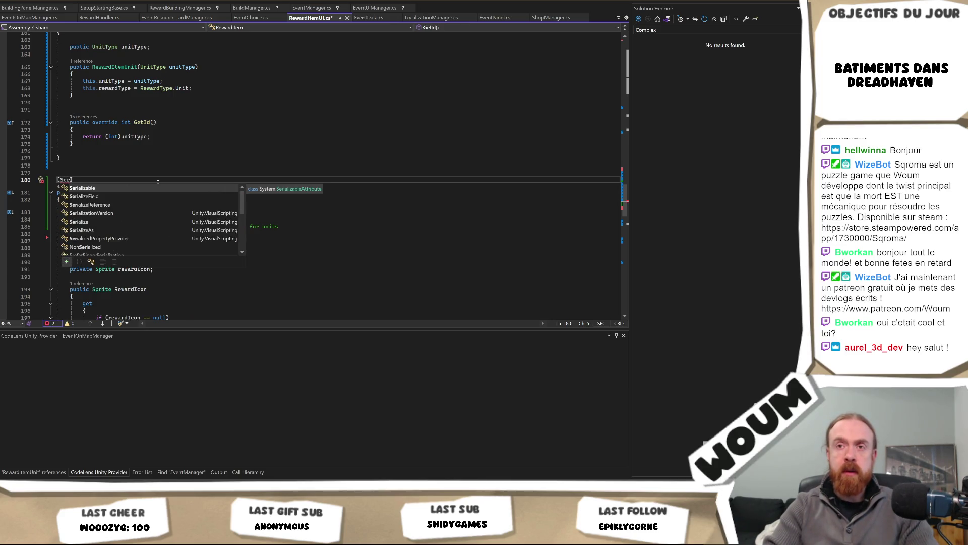
pyautogui.press('Tab')
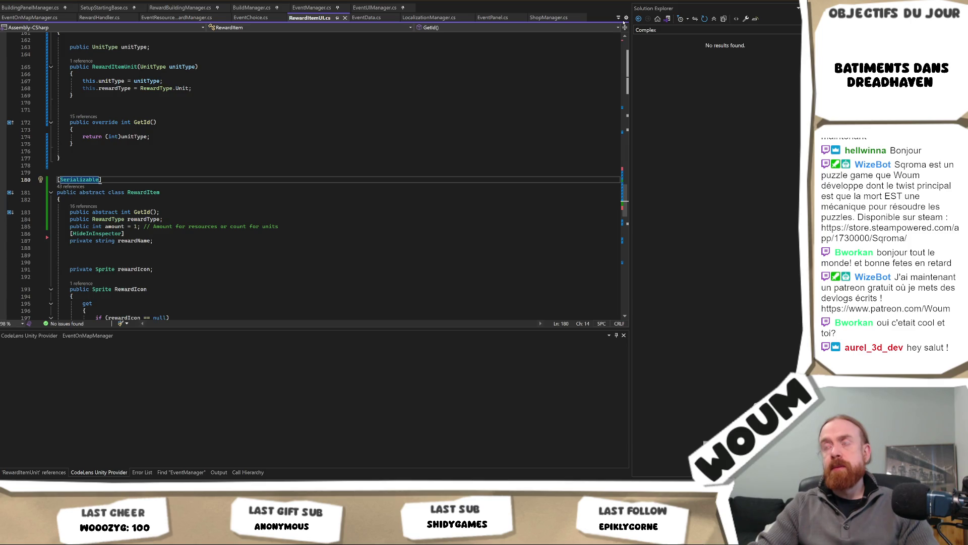
pyautogui.hotkey('alt', 'Tab')
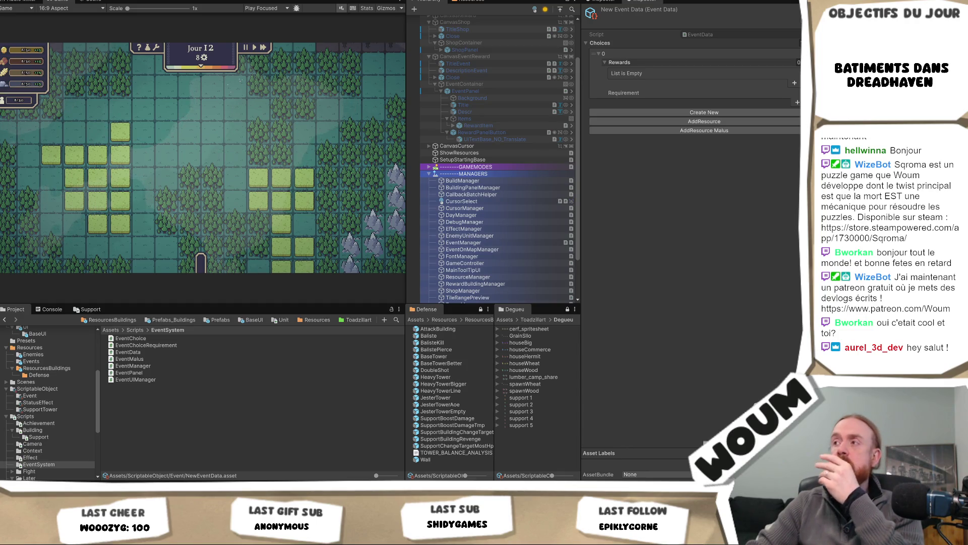
# Add two rewards to the first choice, setting the second reward's resource to Stone.
pyautogui.click(737, 72)
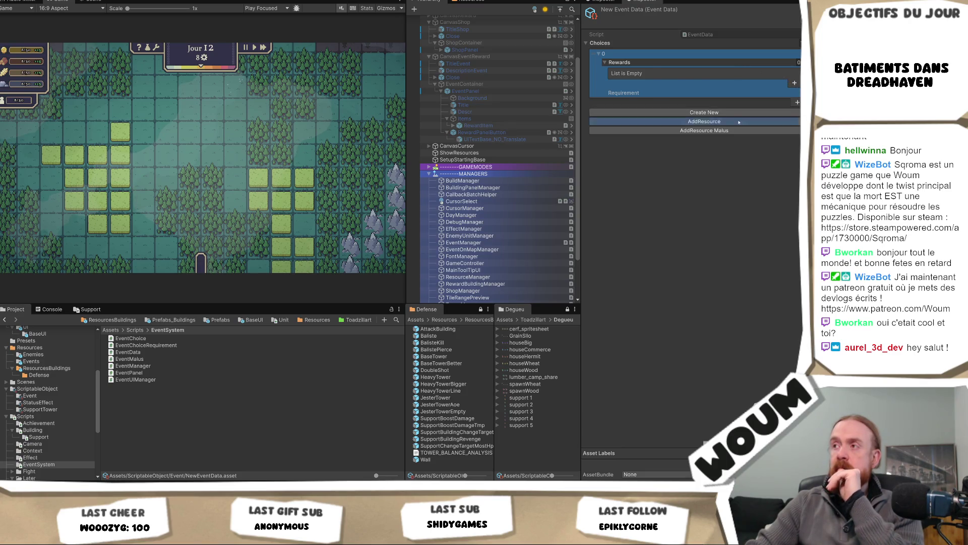
pyautogui.click(793, 84)
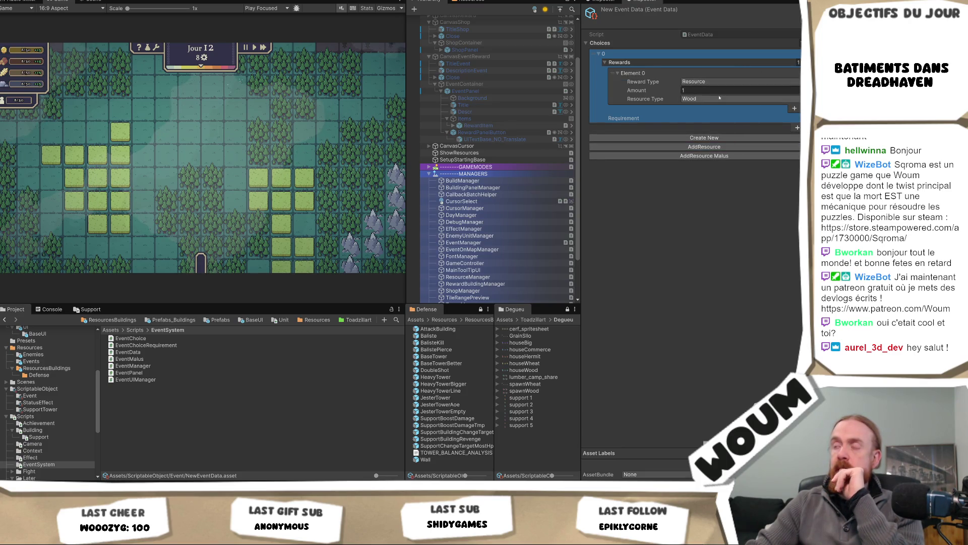
pyautogui.click(705, 146)
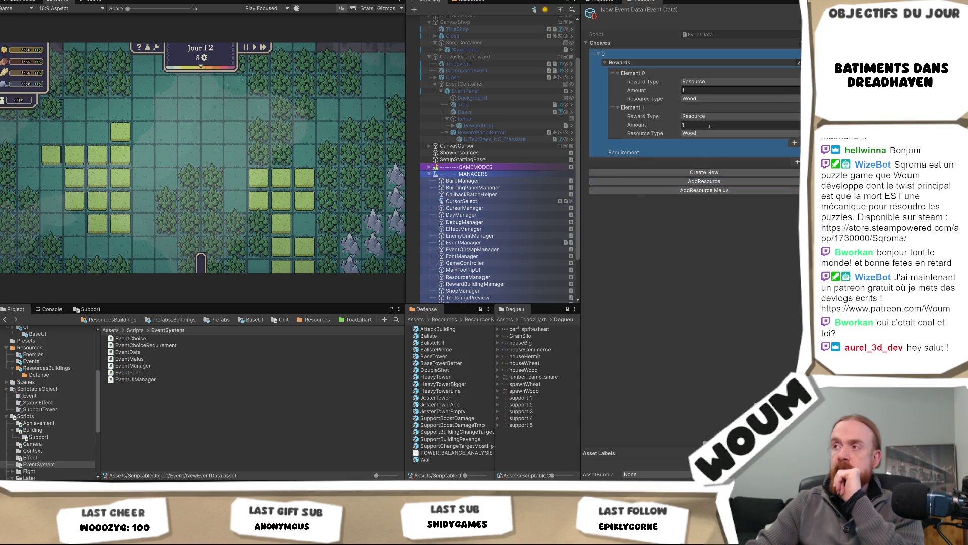
pyautogui.click(707, 134)
pyautogui.click(699, 160)
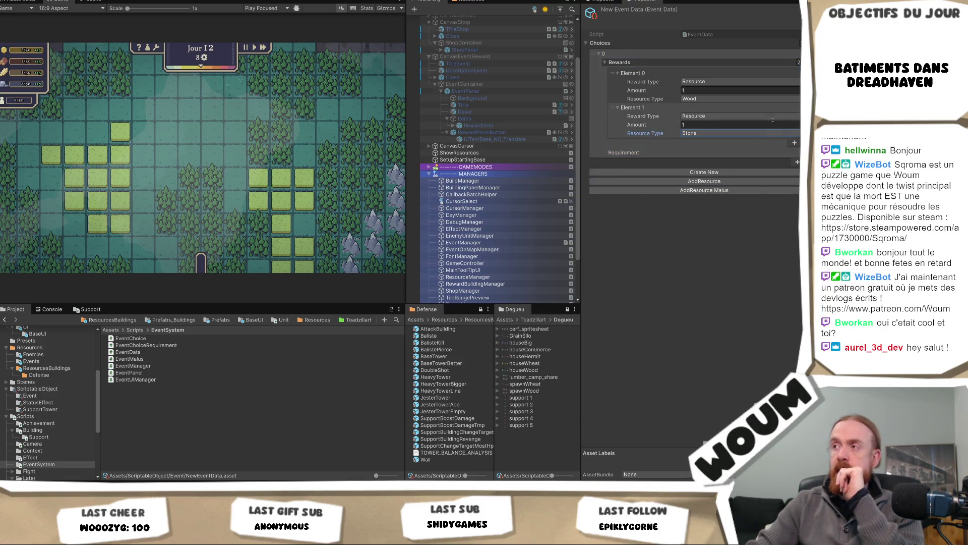
# Set the Stone reward amount to 5 and the first reward amount to 10.
pyautogui.click(672, 123)
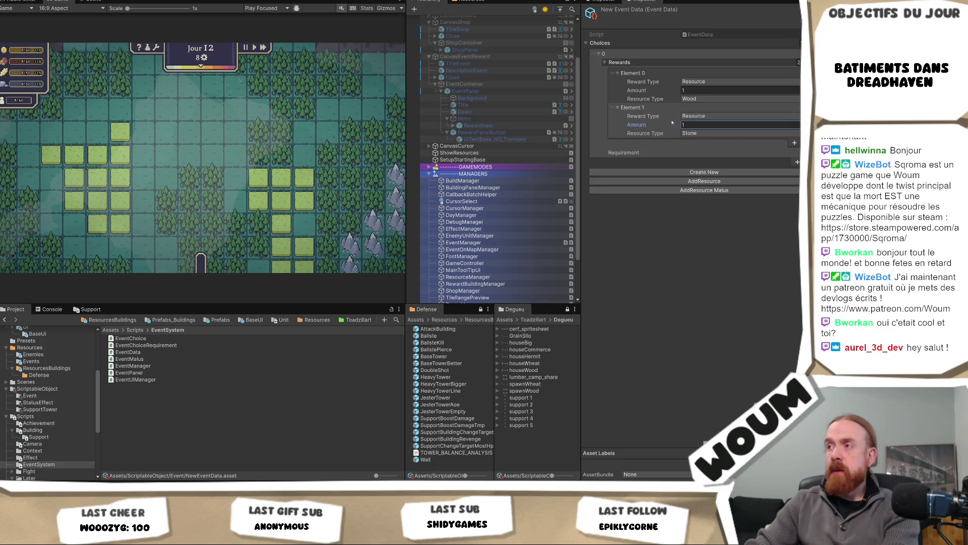
pyautogui.write('5')
pyautogui.click(688, 91)
pyautogui.write('10')
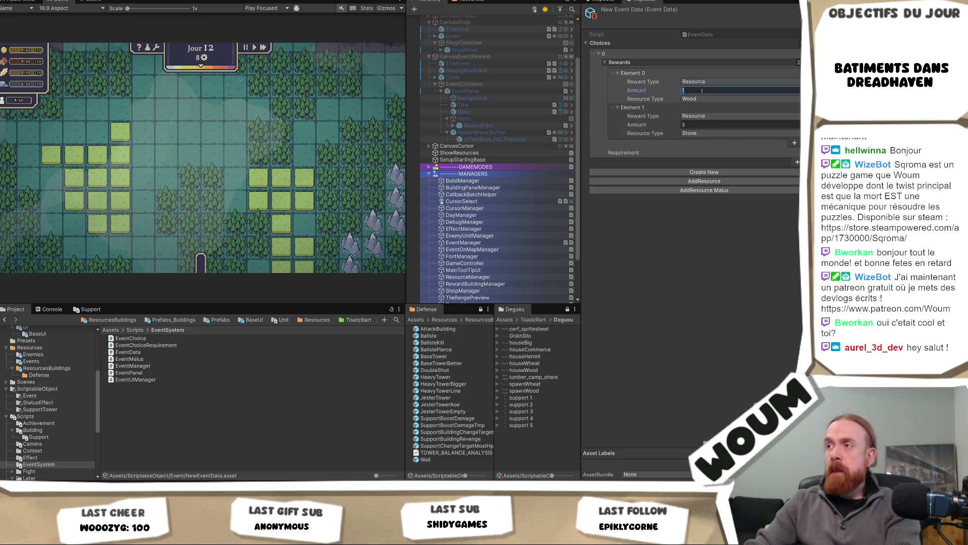
pyautogui.hotkey('alt', 'Tab')
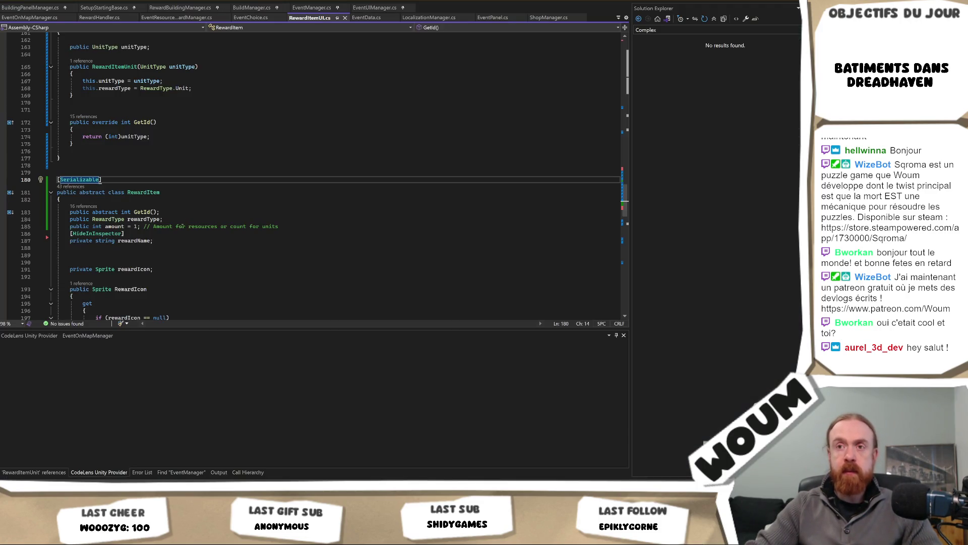
pyautogui.click(177, 232)
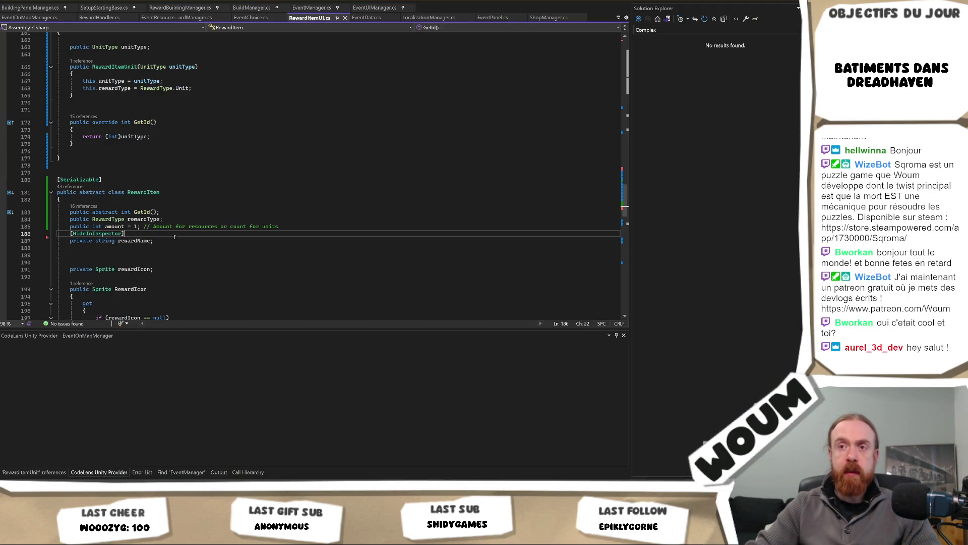
# Paste [HideInInspector] above RewardItem's rewardType field and save RewardItemUI.cs.
pyautogui.click(180, 215)
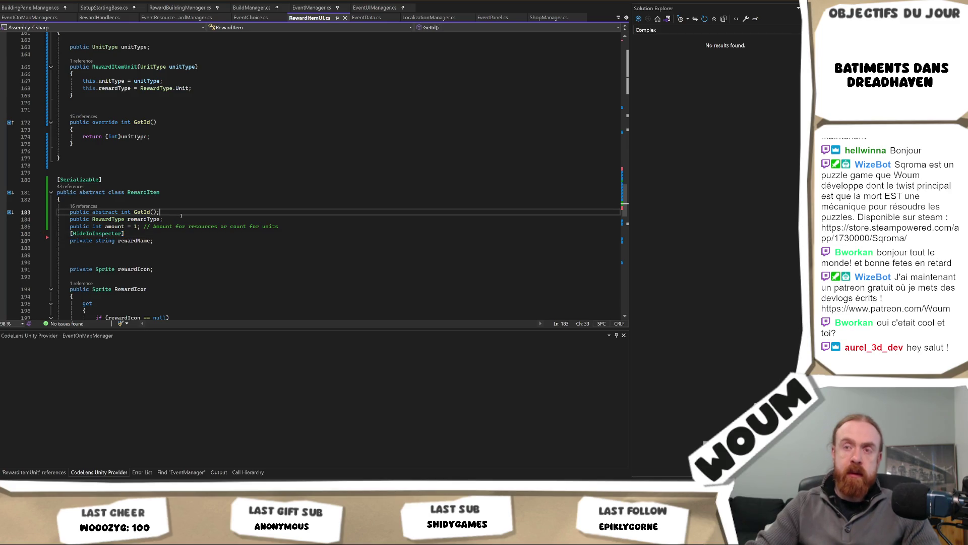
pyautogui.press('Return')
pyautogui.write('[HideInInspector]')
pyautogui.hotkey('ctrl', 's')
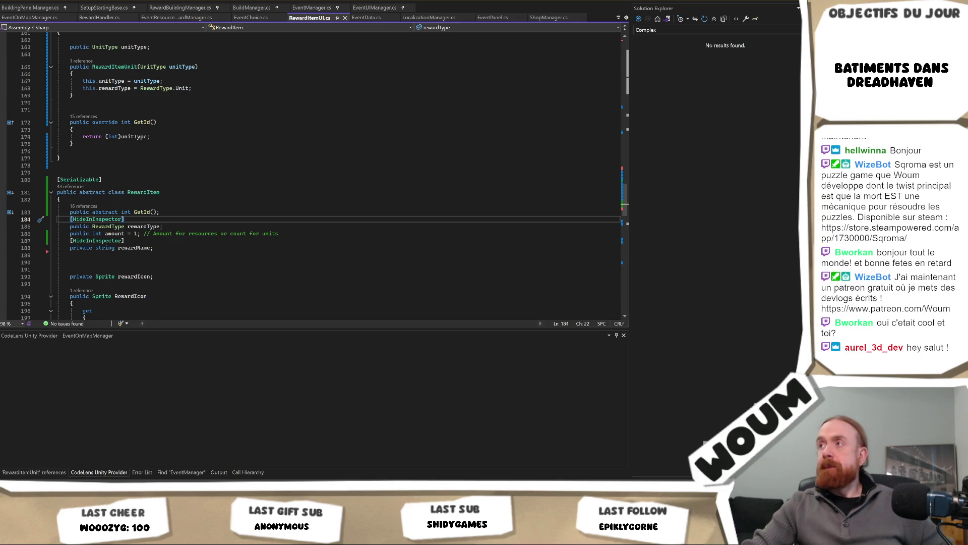
pyautogui.hotkey('alt', 'Tab')
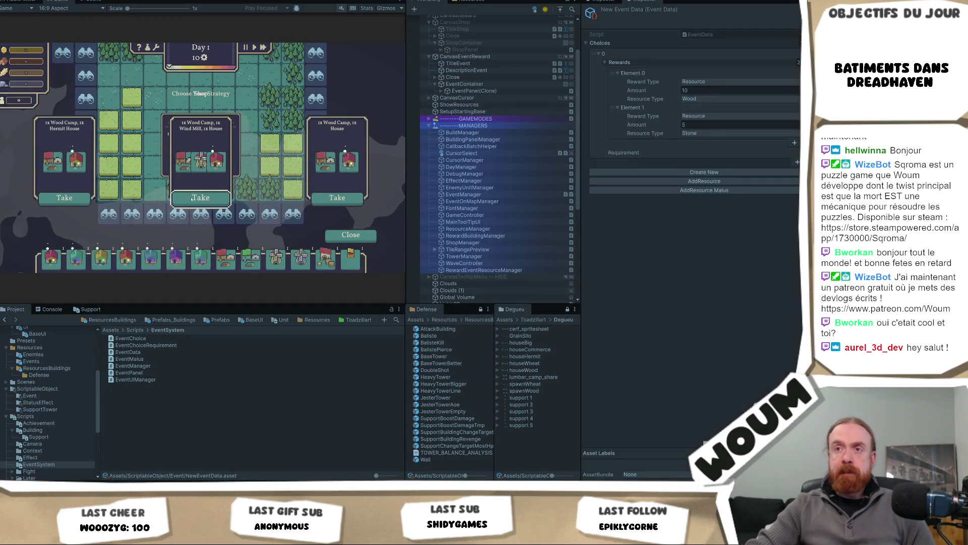
# Take the middle choice in Play mode and open the NullReferenceException's stack trace in the Console.
pyautogui.click(192, 198)
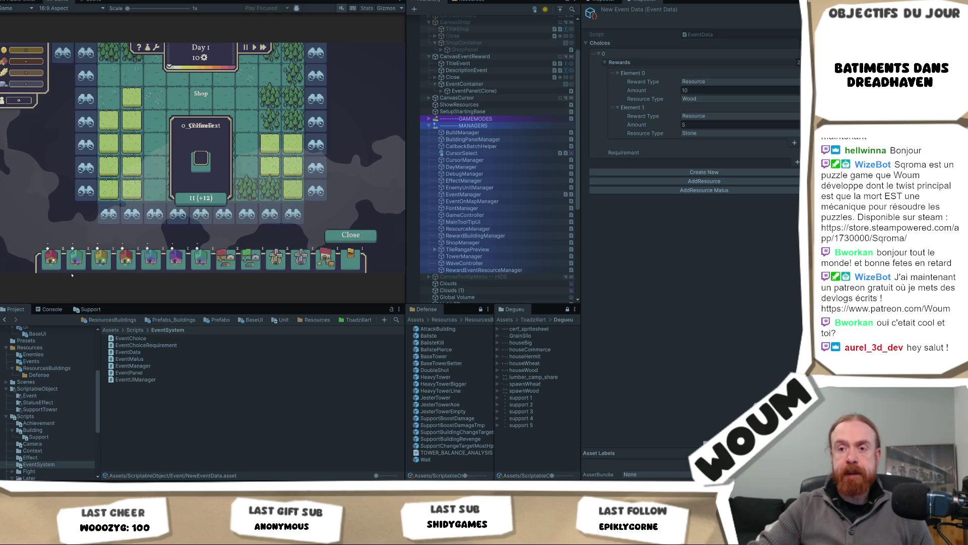
pyautogui.click(50, 309)
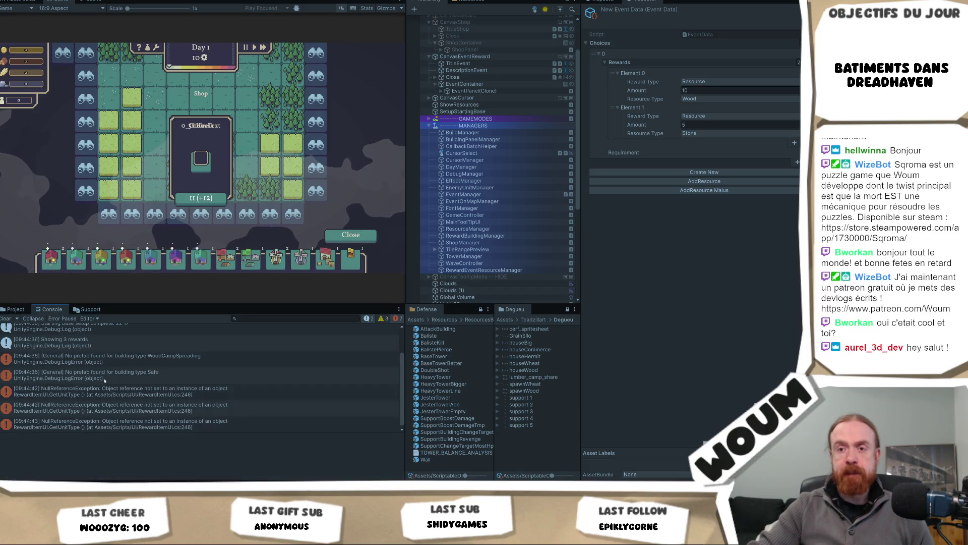
pyautogui.click(202, 408)
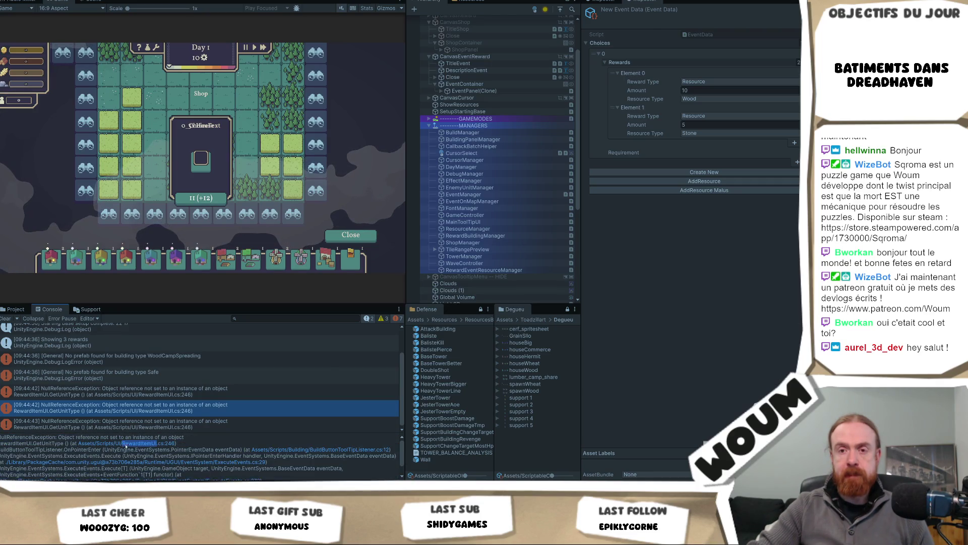
pyautogui.click(125, 444)
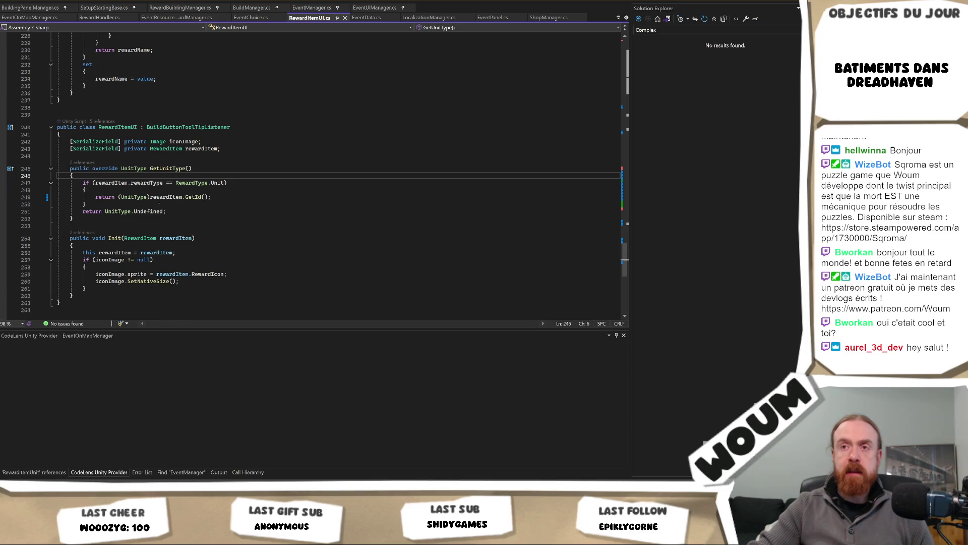
# Find all references to GetUnitType and open its call in BuildButtonToolTipListener.cs.
pyautogui.click(163, 204)
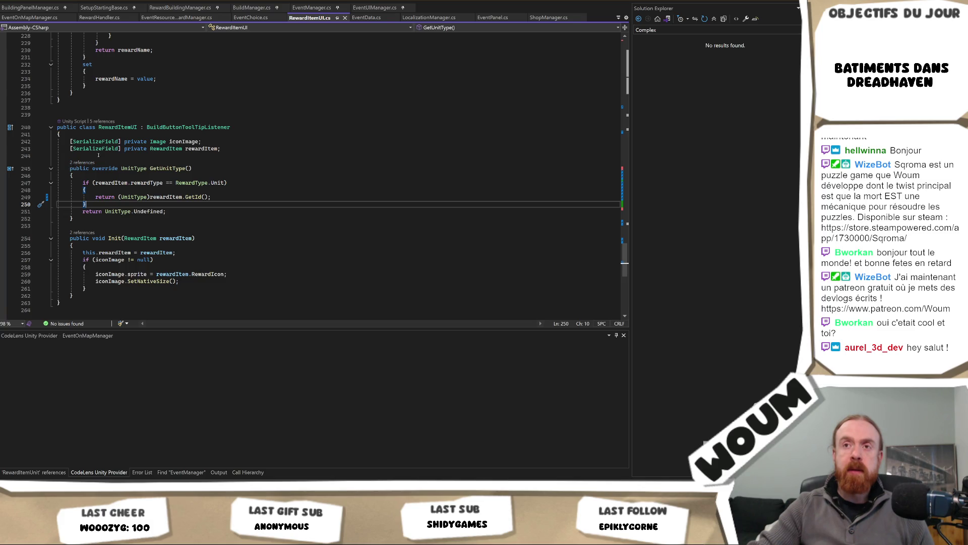
pyautogui.moveTo(171, 166)
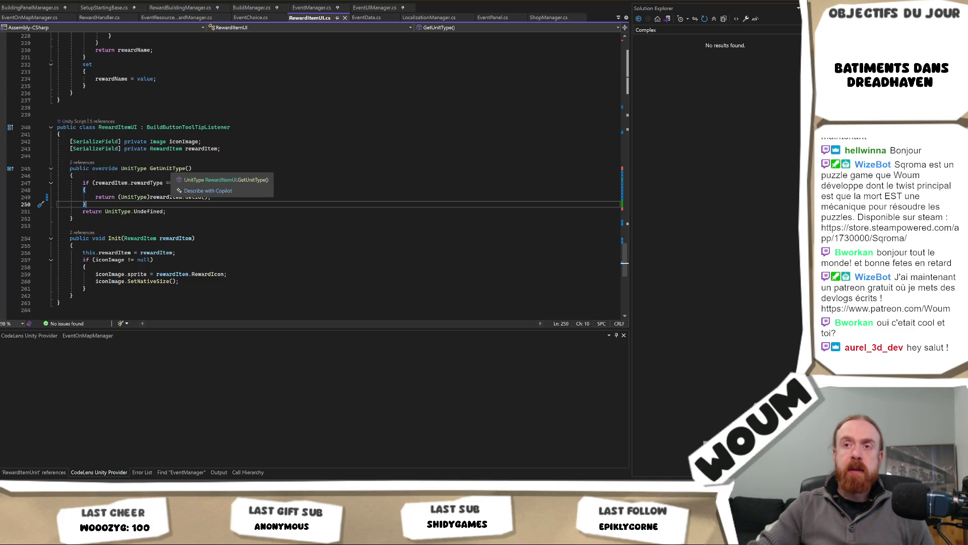
pyautogui.rightClick(169, 168)
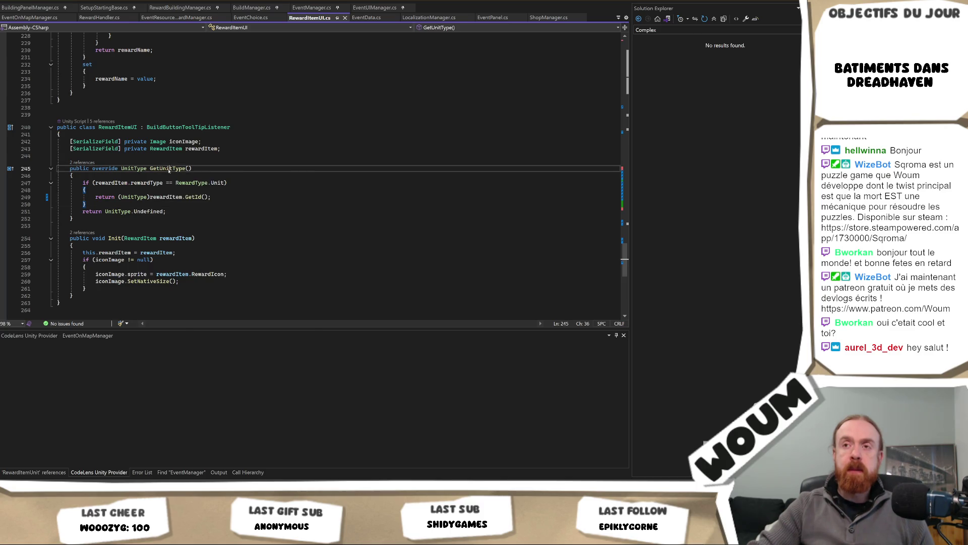
pyautogui.click(197, 247)
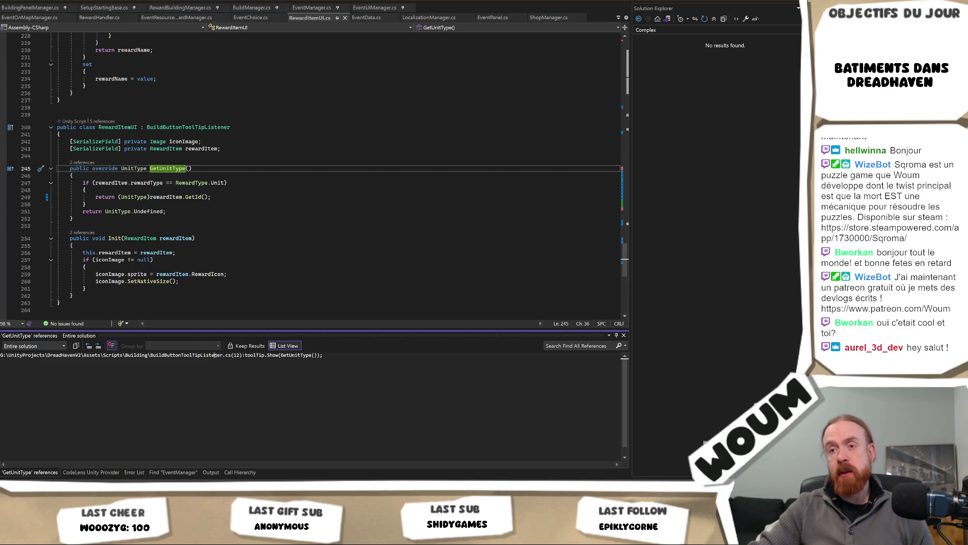
pyautogui.doubleClick(214, 355)
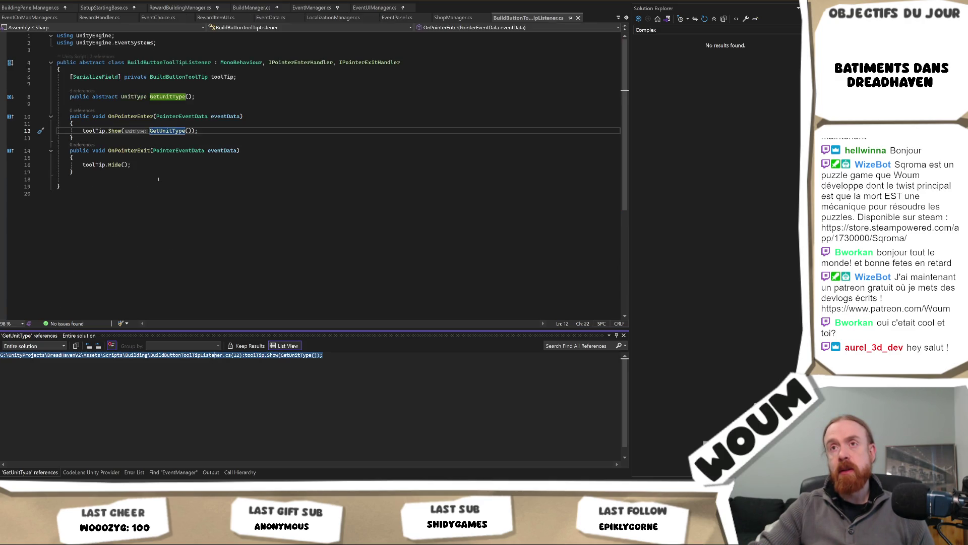
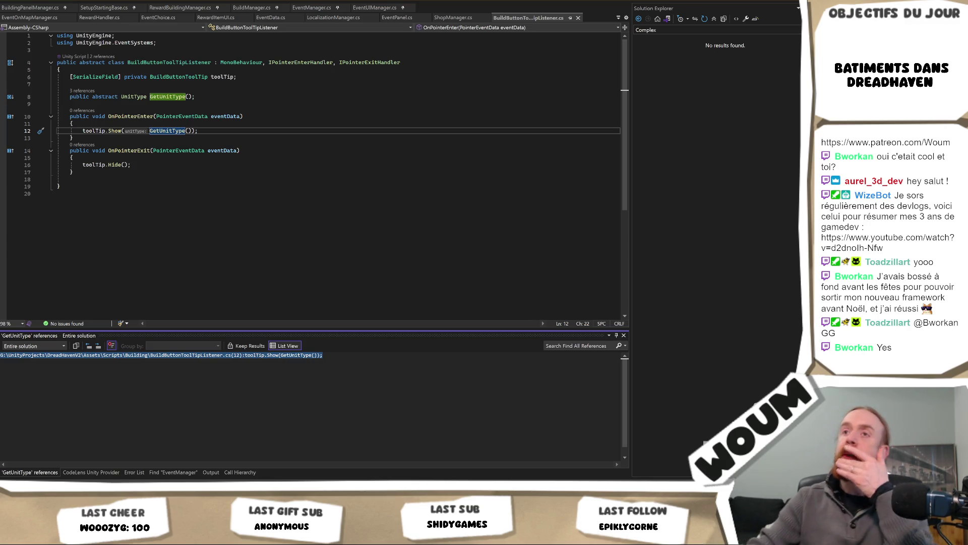
# Find all references to BuildButtonToolTipListener and open its subclasses RewardItemUI and BuildButton.
pyautogui.rightClick(195, 63)
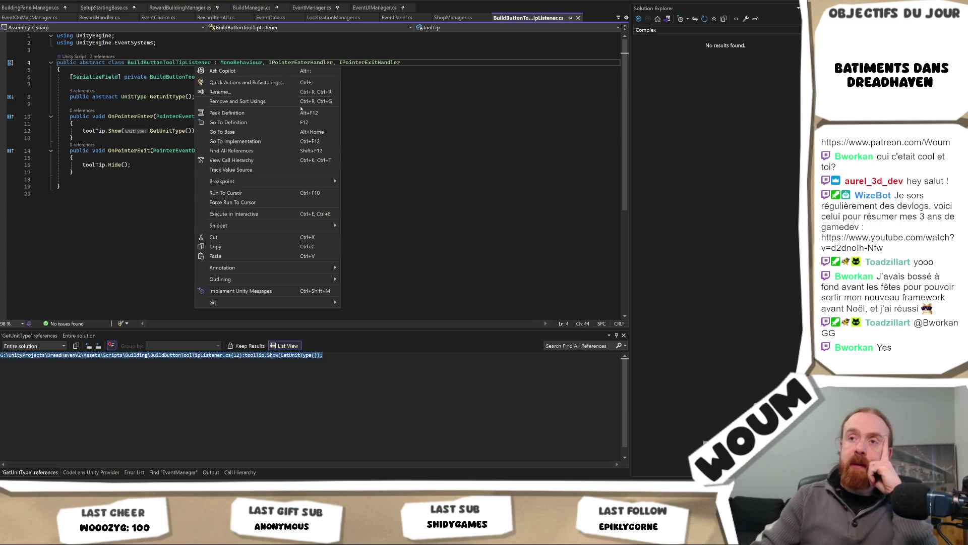
pyautogui.click(305, 151)
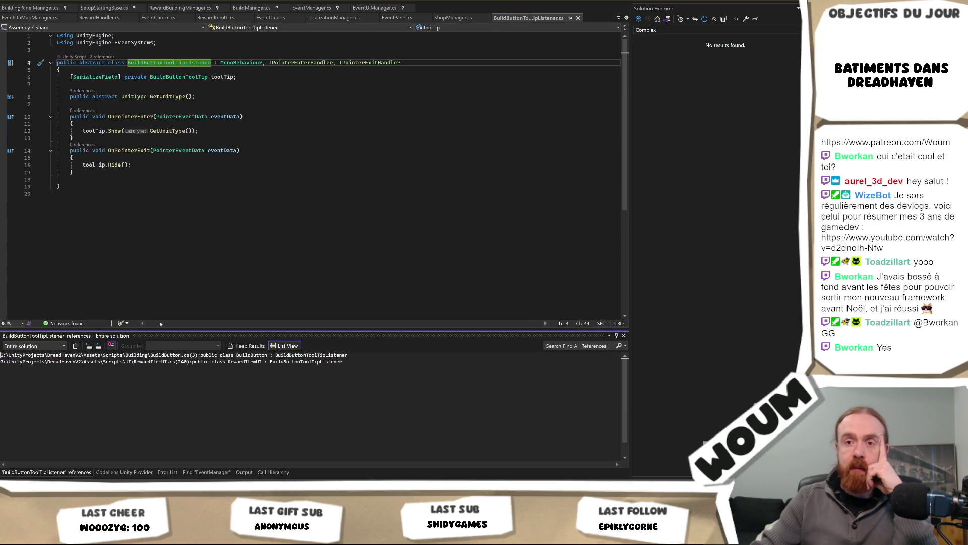
pyautogui.doubleClick(224, 362)
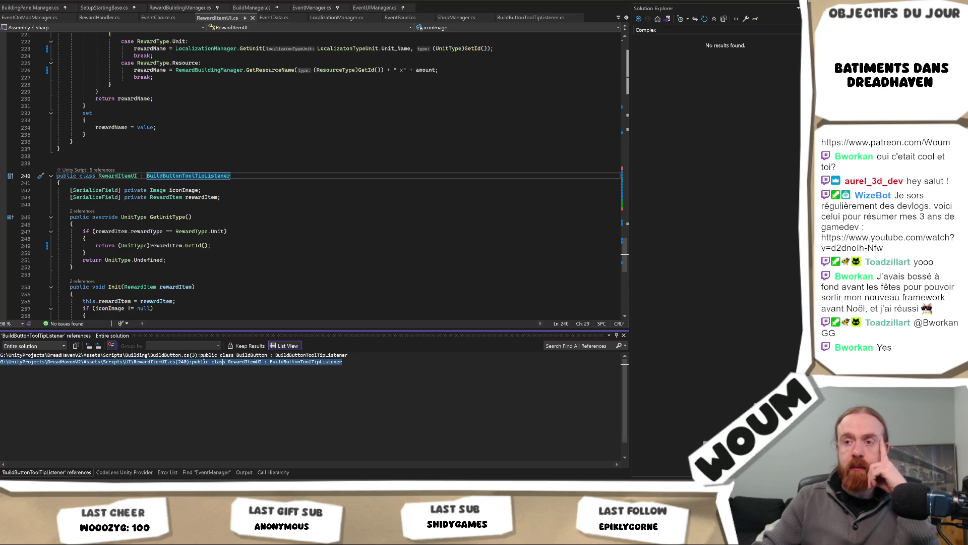
pyautogui.doubleClick(205, 355)
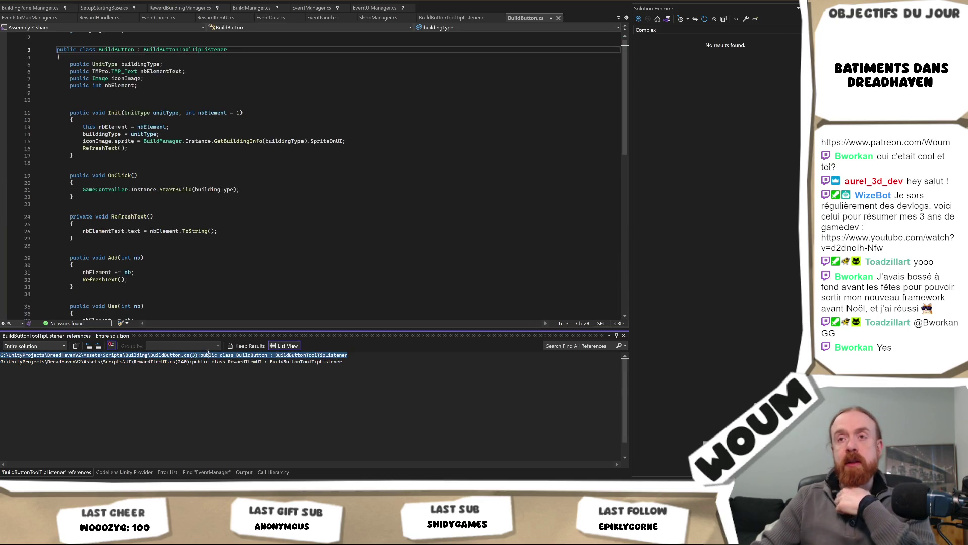
pyautogui.doubleClick(216, 362)
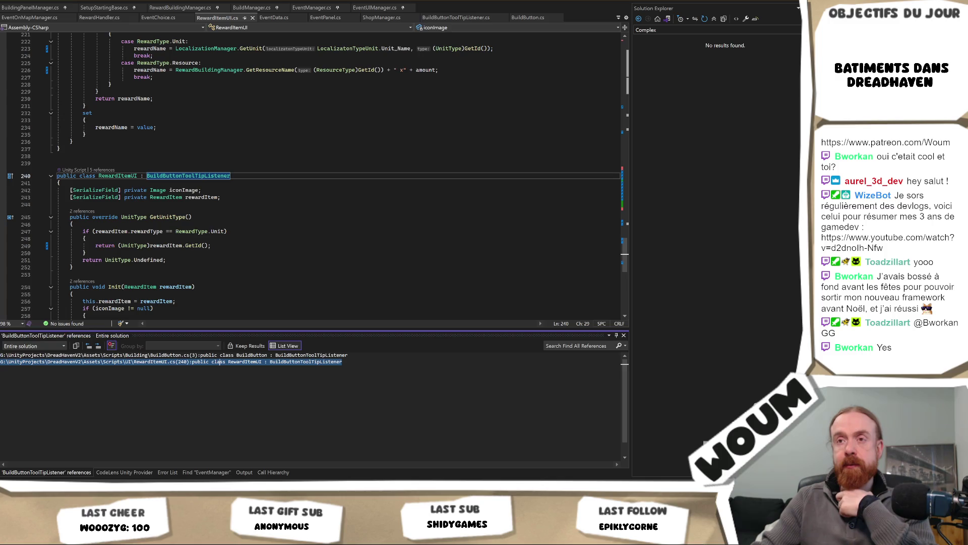
# Select the RewardItemUI class header and GetUnitType method, lines 240–253.
pyautogui.press('Escape')
pyautogui.press('End')
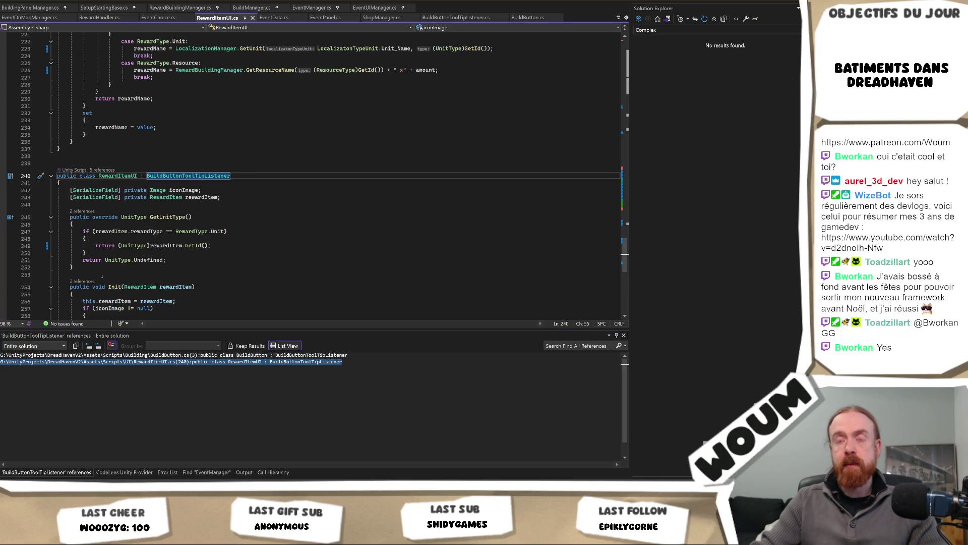
pyautogui.moveTo(99, 275)
pyautogui.mouseDown()
pyautogui.moveTo(76, 266)
pyautogui.moveTo(22, 176)
pyautogui.mouseUp()
pyautogui.hotkey('ctrl', 'c')
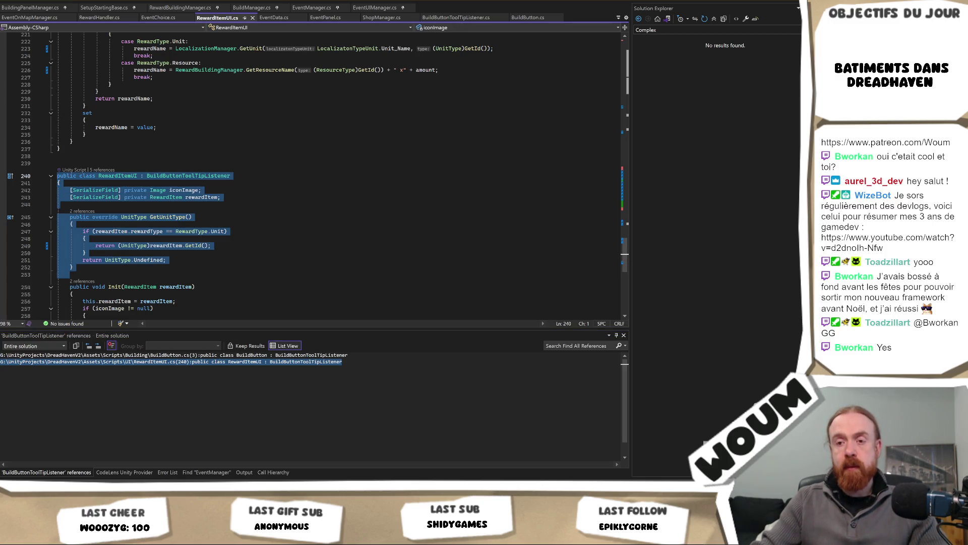
pyautogui.hotkey('alt', 'Tab')
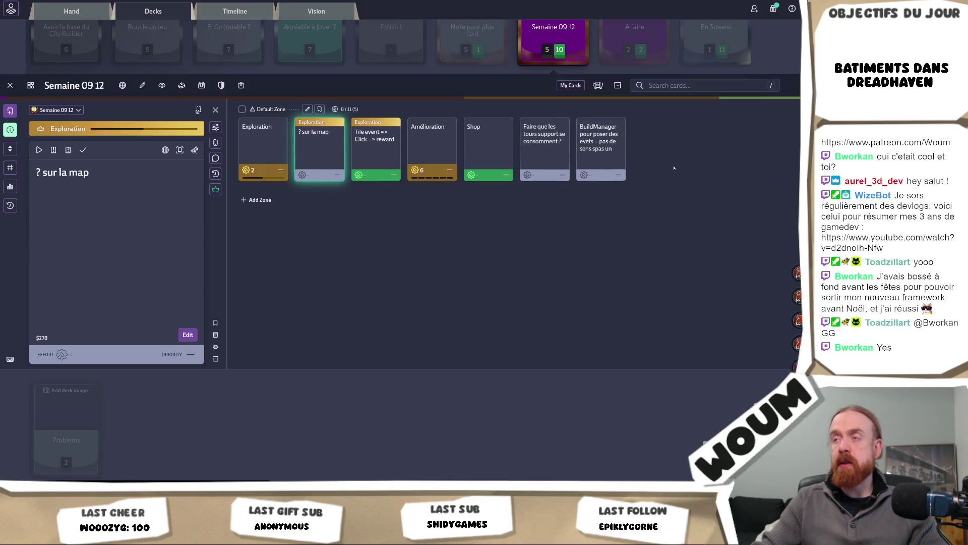
# Save a card 'Show Event tooltip aucun sens' with the RewardItemUI code and note 'on attends un unittype, mais moi là jveux une ressource'.
pyautogui.click(319, 109)
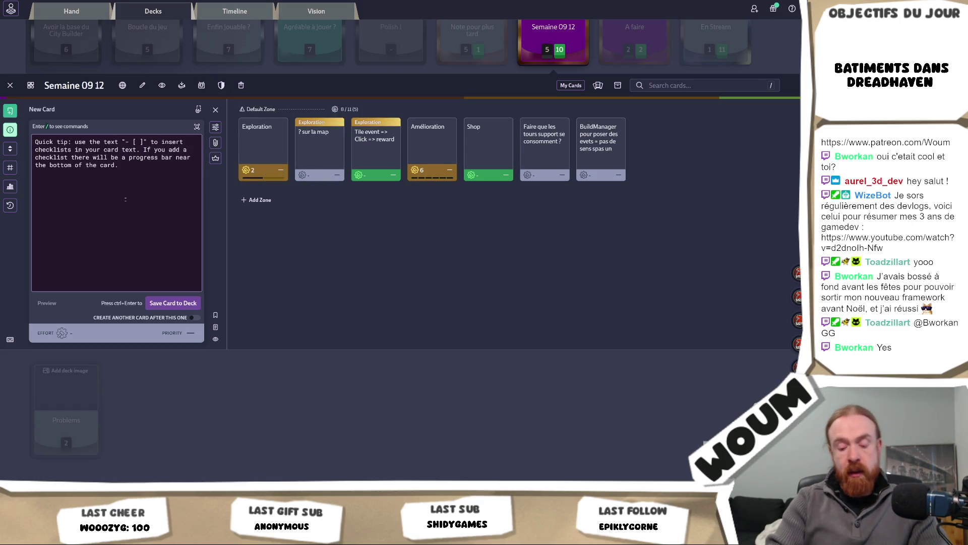
pyautogui.write('Sho')
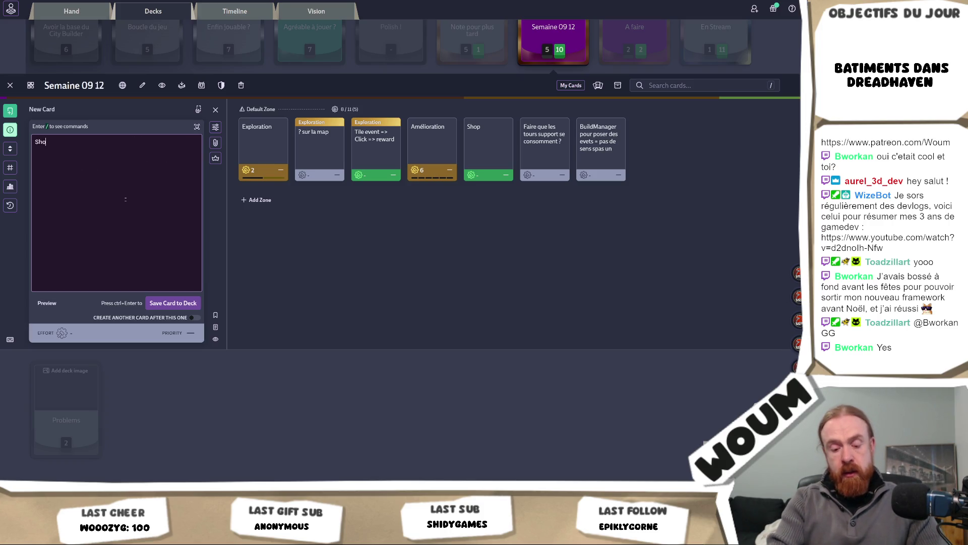
pyautogui.write('w Event tooltip aucun sens')
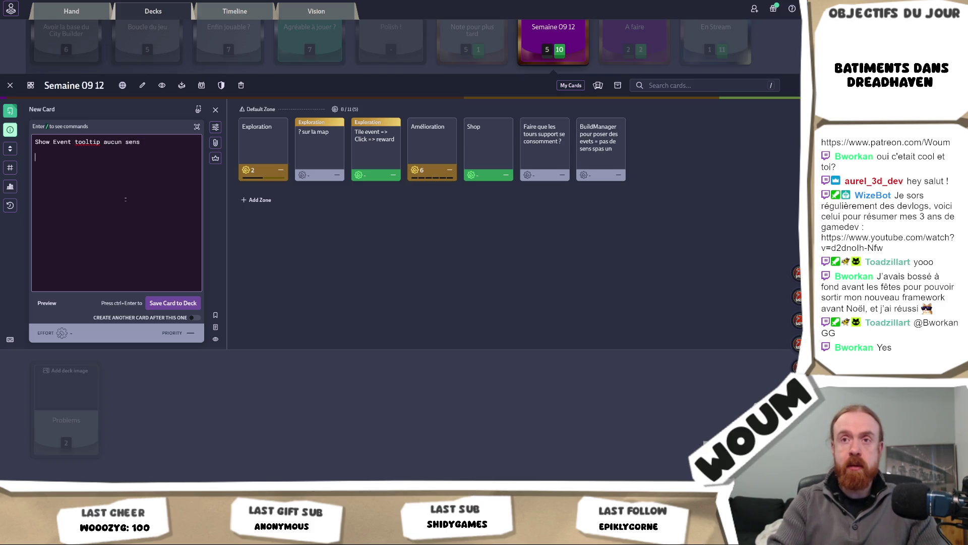
pyautogui.hotkey('ctrl', 'v')
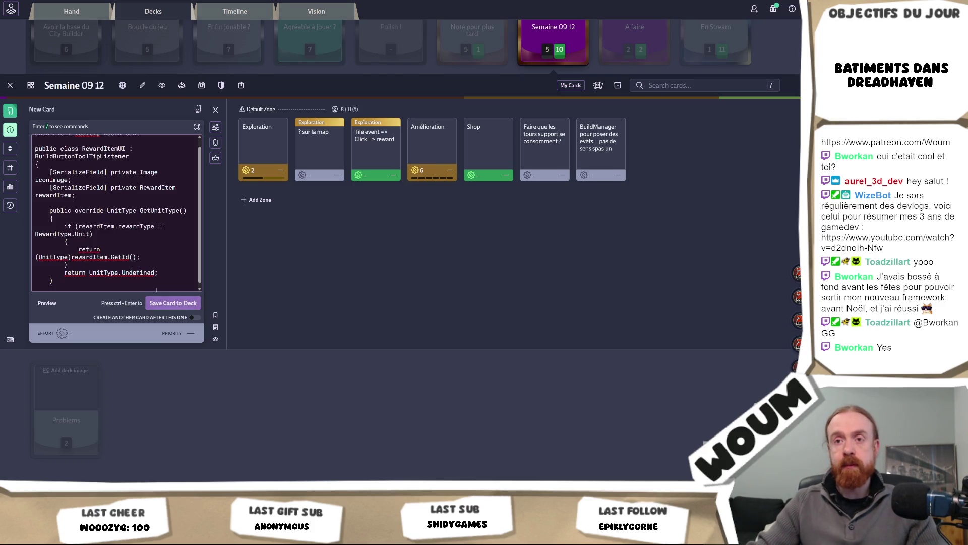
pyautogui.scroll(1, 125, 180)
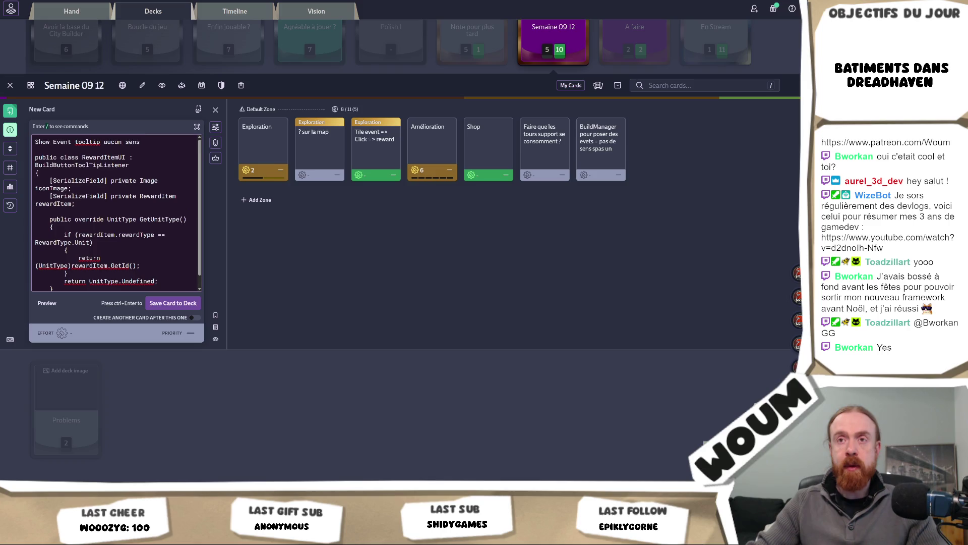
pyautogui.click(113, 148)
pyautogui.press('Return')
pyautogui.press('Return')
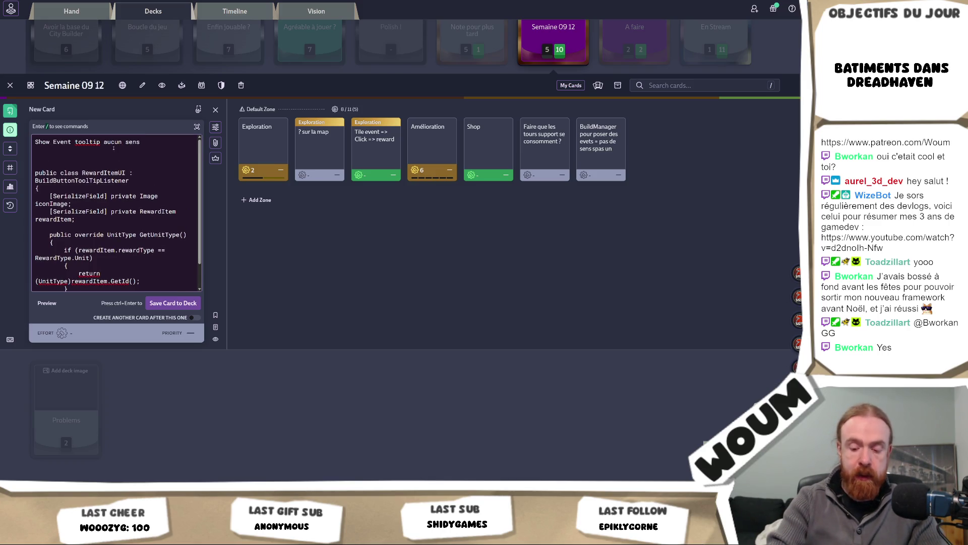
pyautogui.write('on attends un unitt')
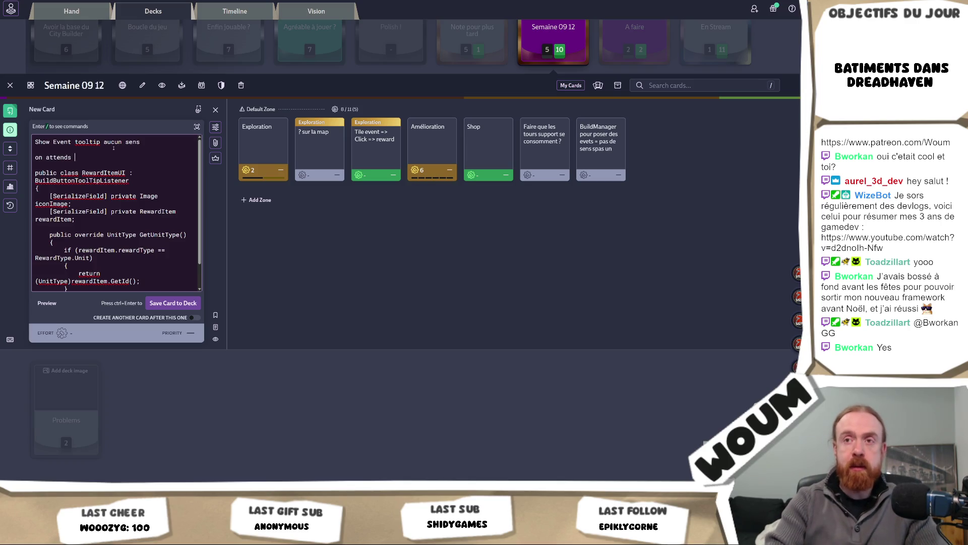
pyautogui.write('ype,')
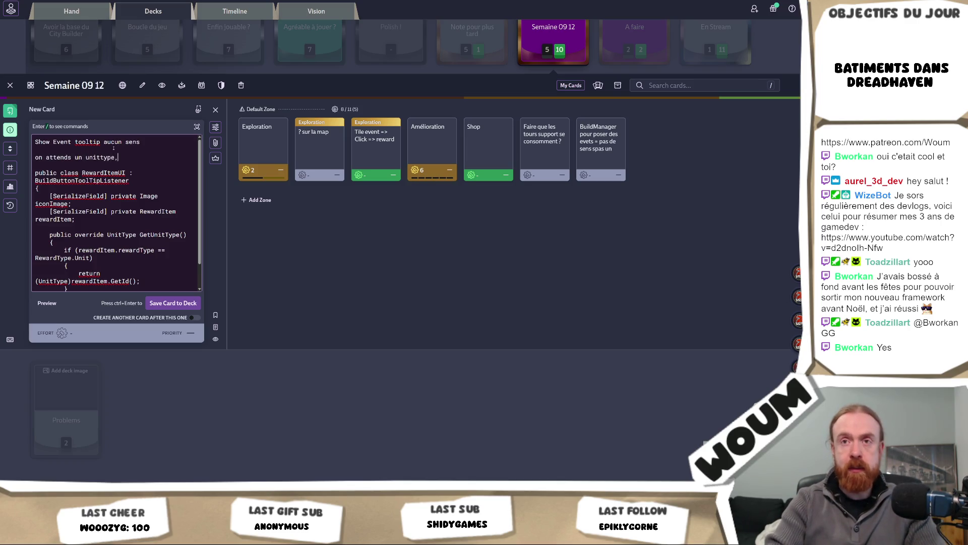
pyautogui.write(' mais moi l')
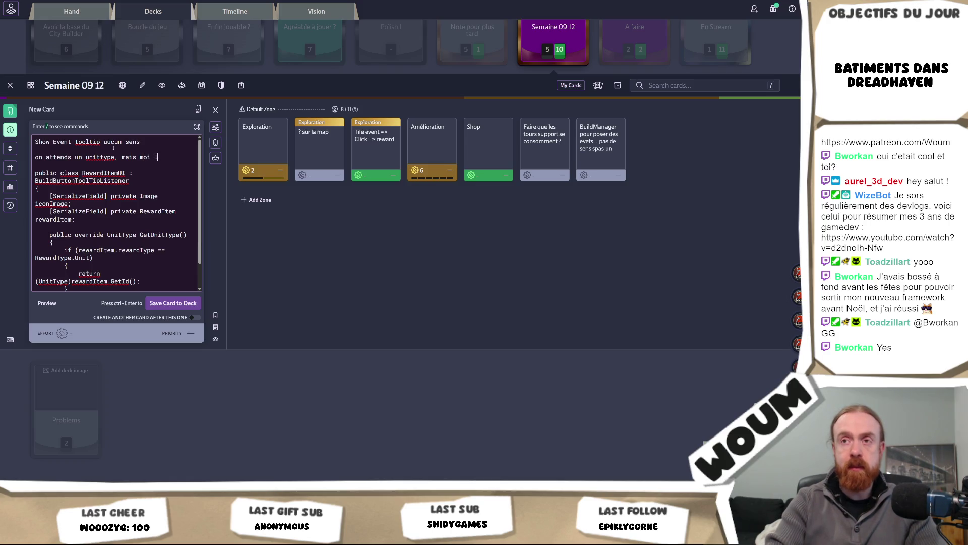
pyautogui.write('à jveux un')
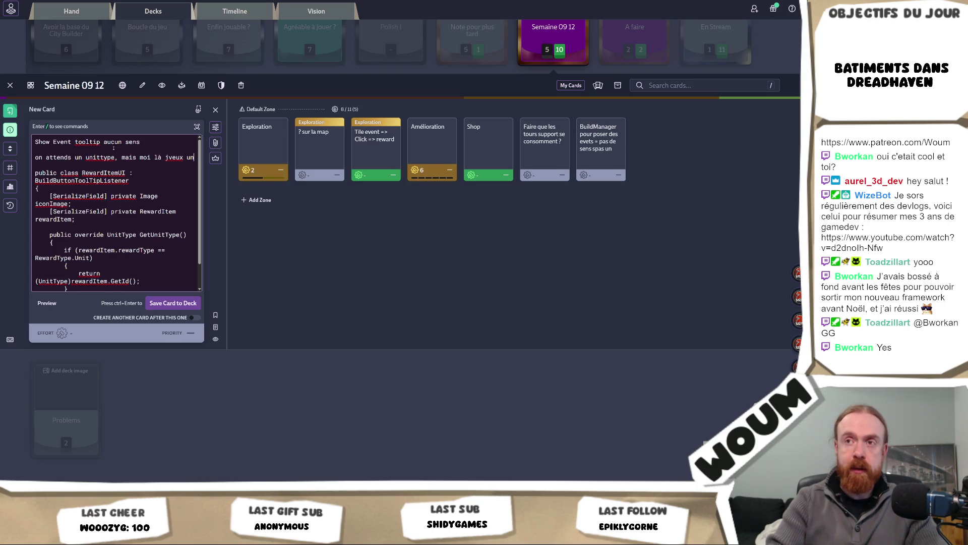
pyautogui.write('e ressource')
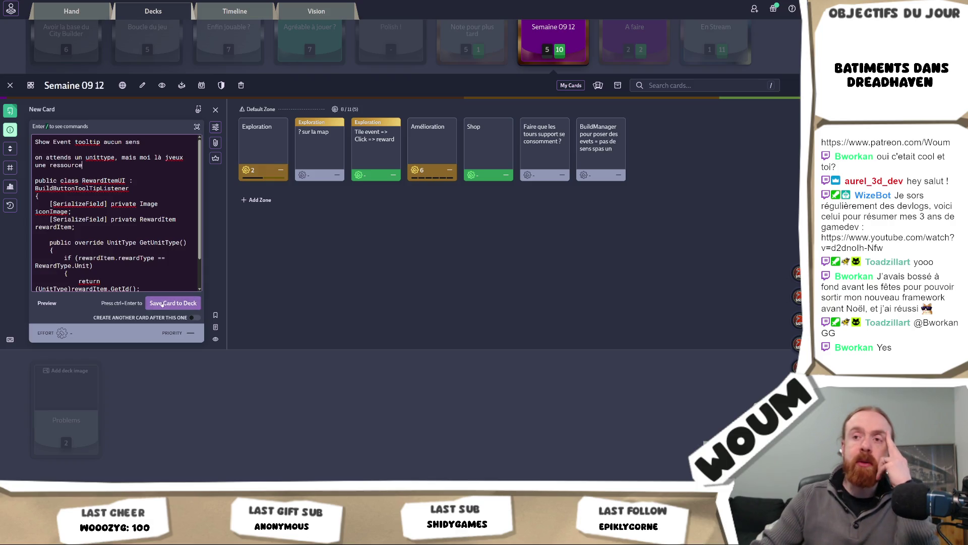
pyautogui.hotkey('ctrl', 'Return')
pyautogui.hotkey('alt', 'Tab')
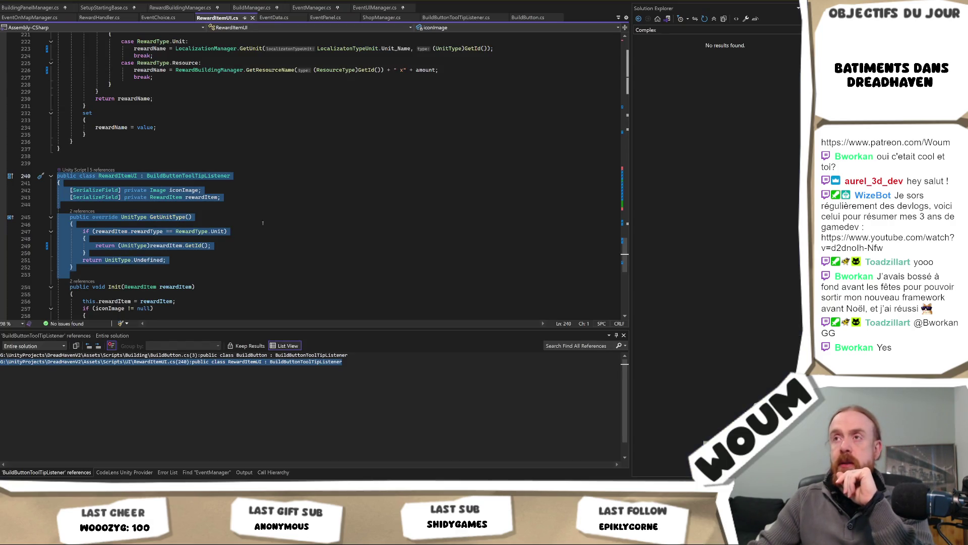
# In Unity, swap the Console's NullReferenceException log for the Project panel's EventSystem scripts.
pyautogui.hotkey('alt', 'Tab')
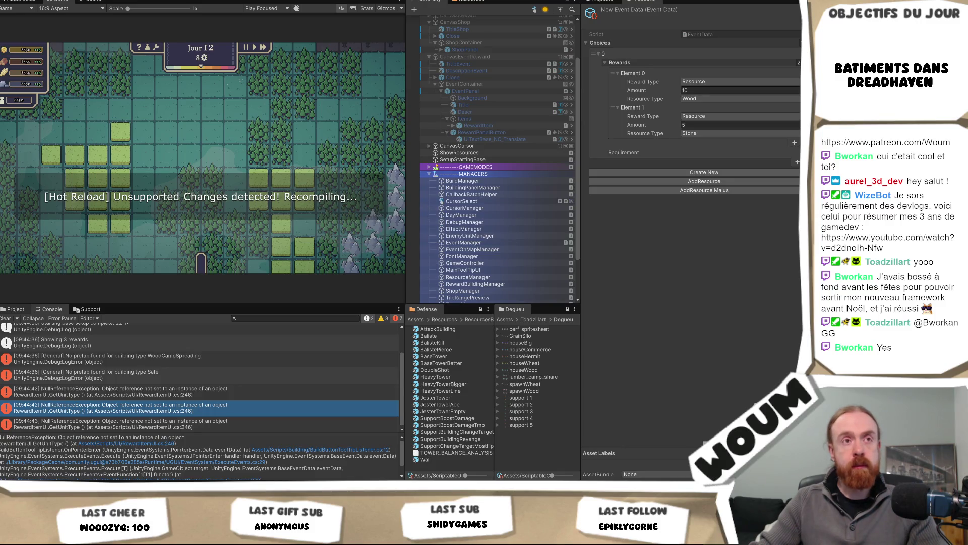
pyautogui.click(12, 310)
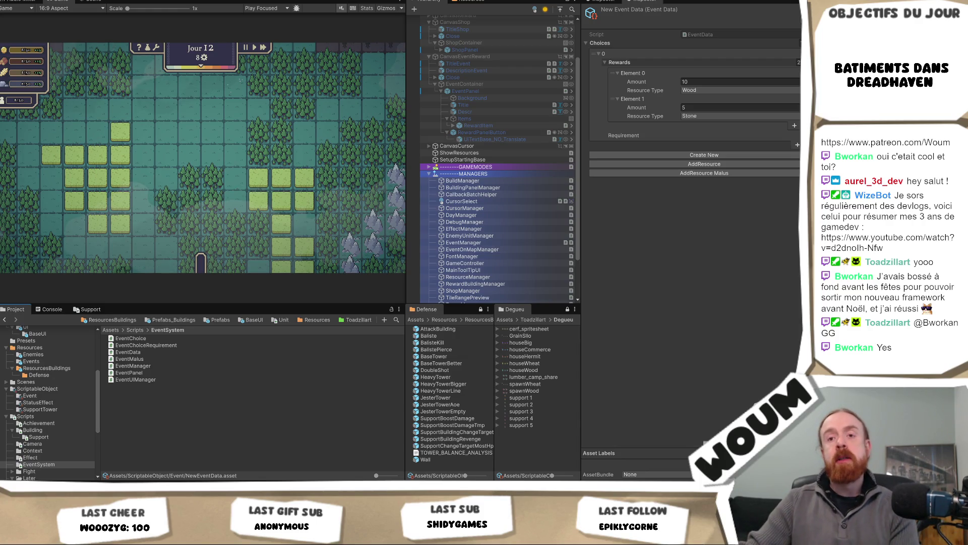
pyautogui.hotkey('alt', 'Tab')
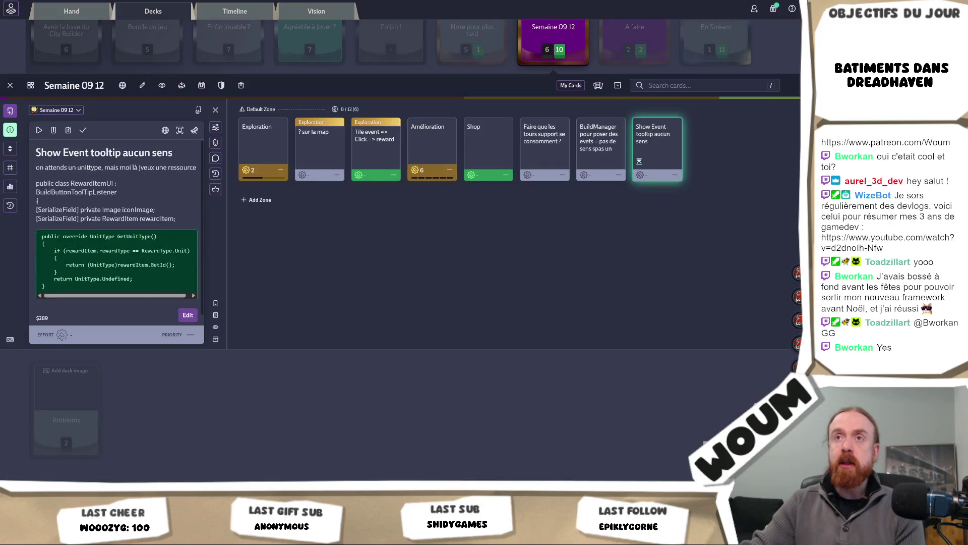
# Move from the saved Codecks card on to the GX Dev dashboard.
pyautogui.hotkey('ctrl', 'Tab')
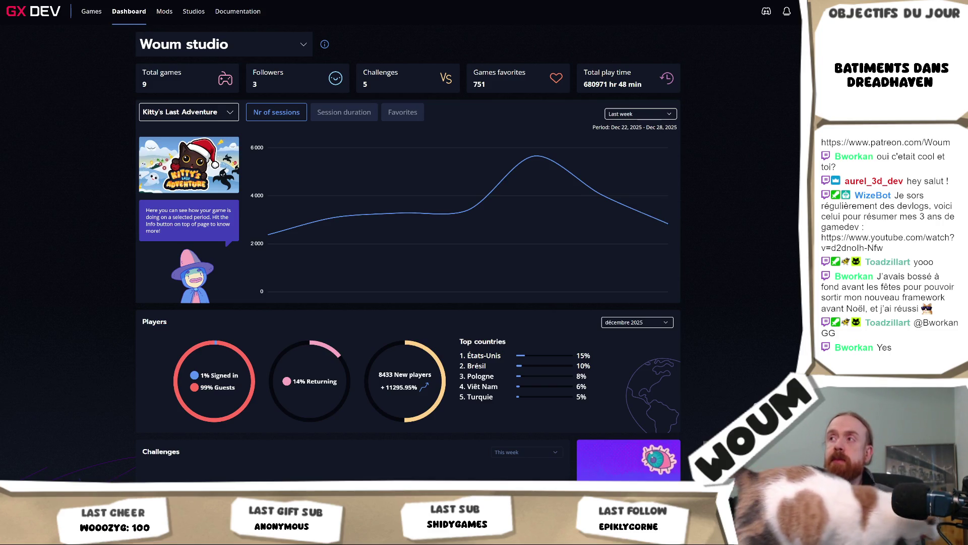
# Go from the Woum studio dashboard back to the Unity Editor.
pyautogui.hotkey('alt', 'Tab')
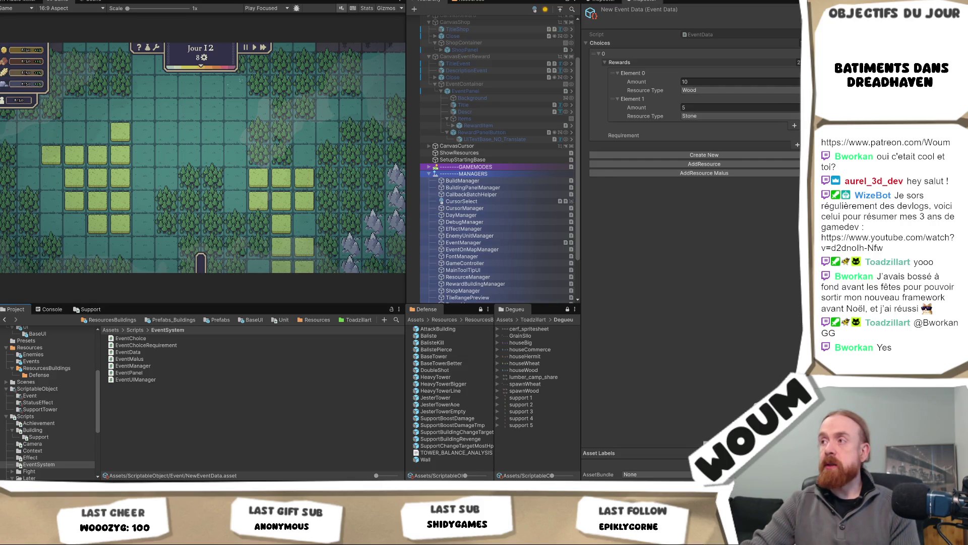
# Open EventData.cs and add an [Button("AddUnit")] method after AddResourceM.
pyautogui.click(718, 36)
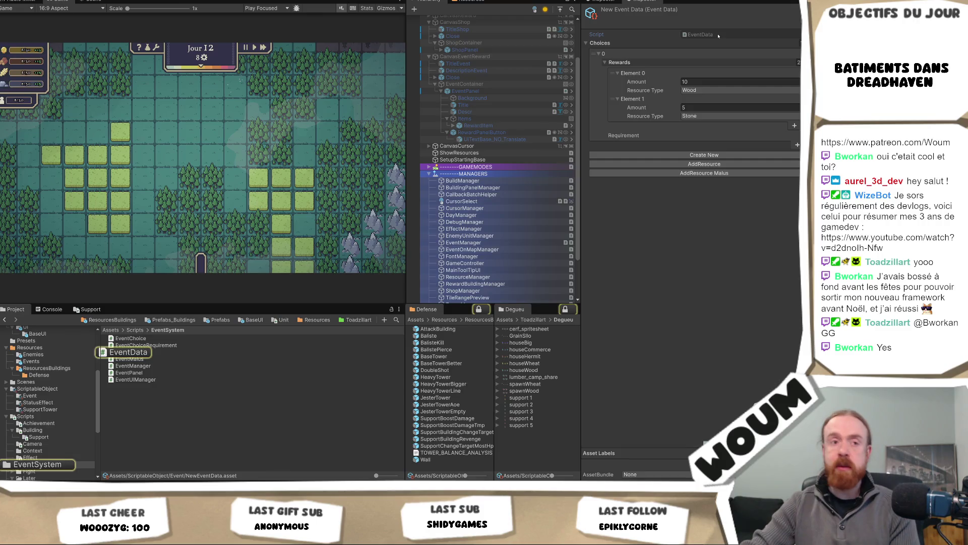
pyautogui.click(718, 35)
pyautogui.scroll(-3, 317, 177)
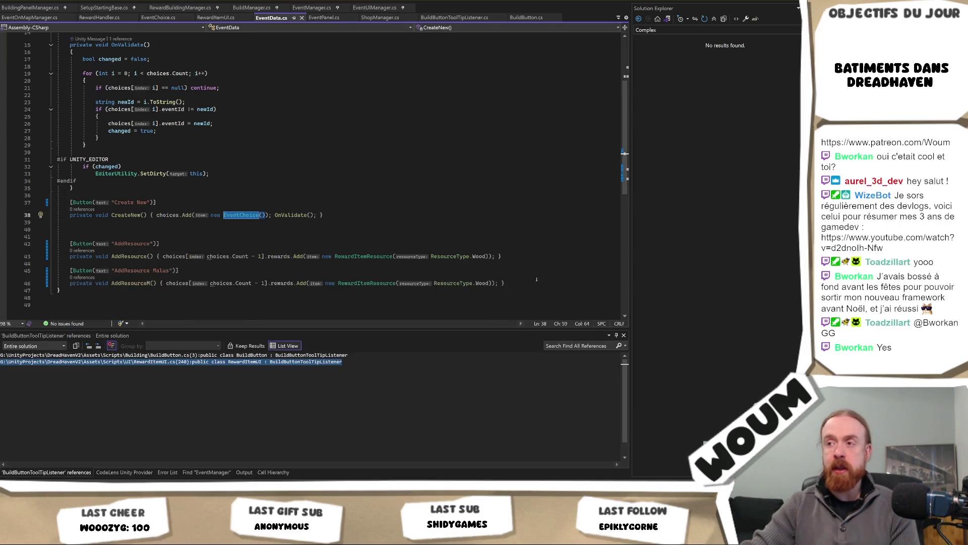
pyautogui.click(532, 284)
pyautogui.press('Return')
pyautogui.press('Return')
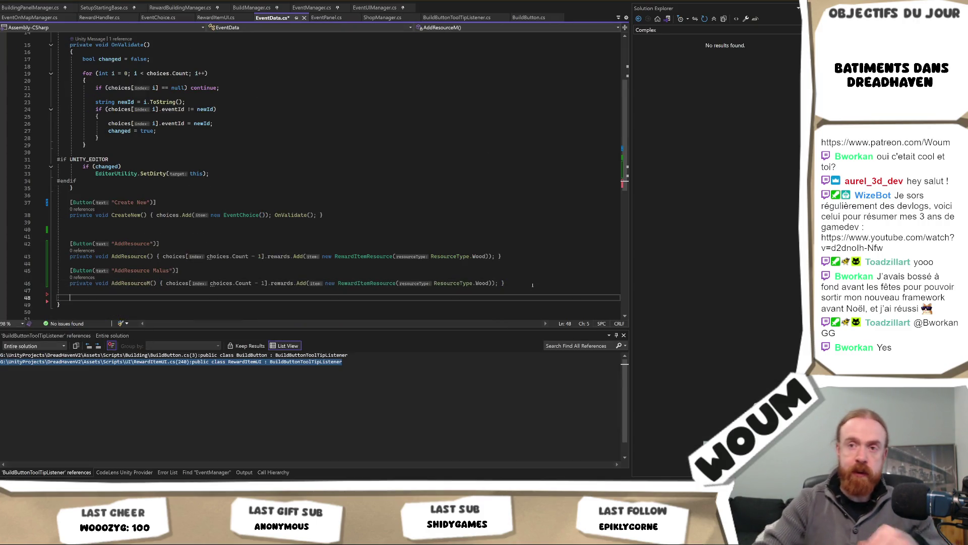
pyautogui.write('[Button("AddUnit")]')
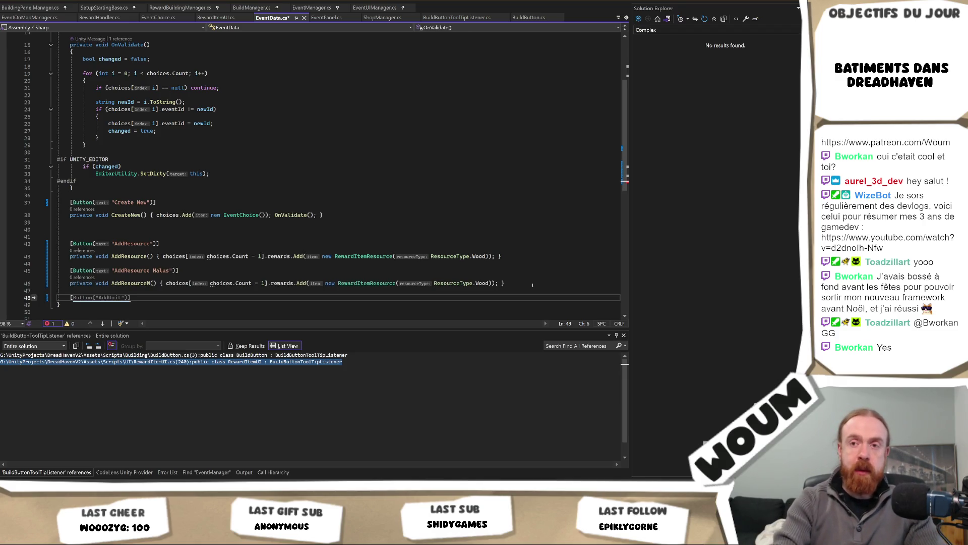
pyautogui.press('Return')
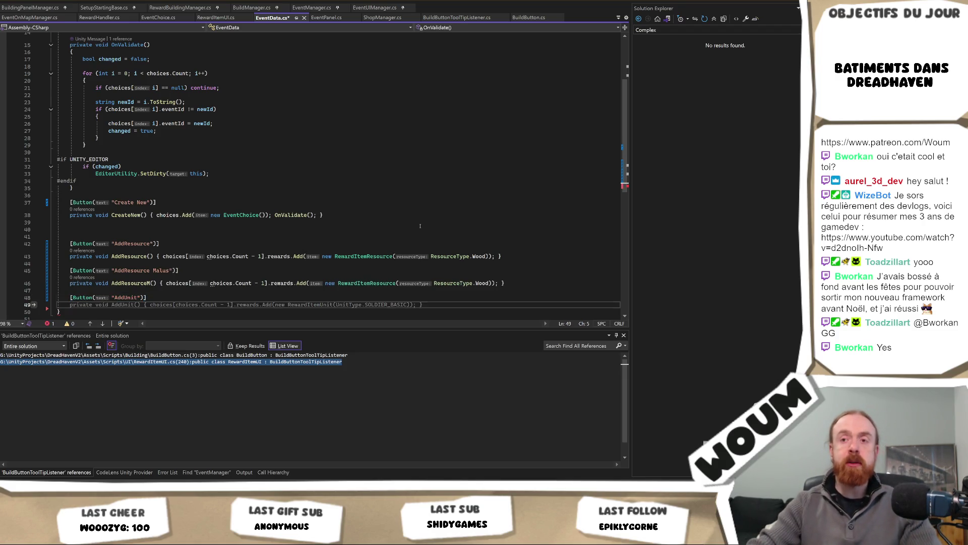
pyautogui.press('Tab')
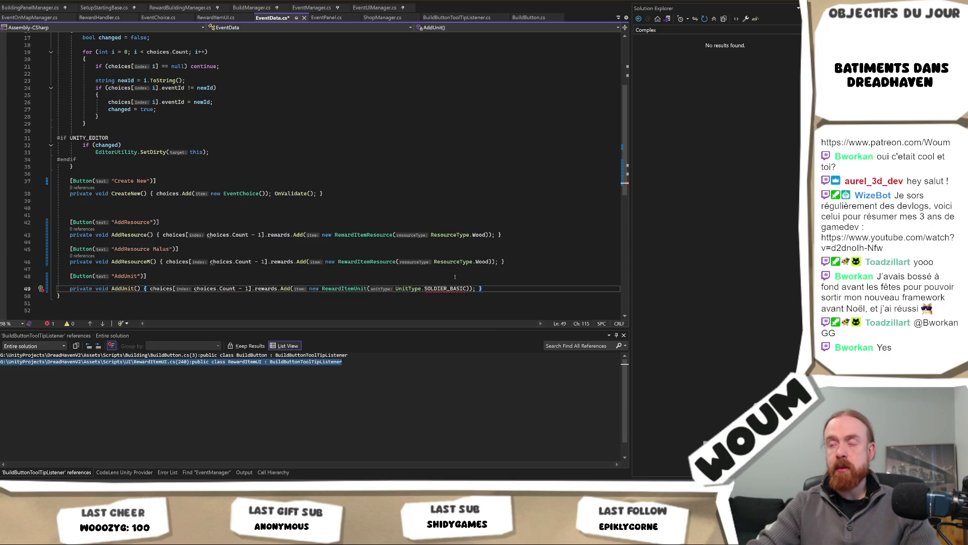
# Change AddUnit's default unit type from SOLDIER_BASIC to UnitType.Undefined and save EventData.cs.
pyautogui.doubleClick(451, 291)
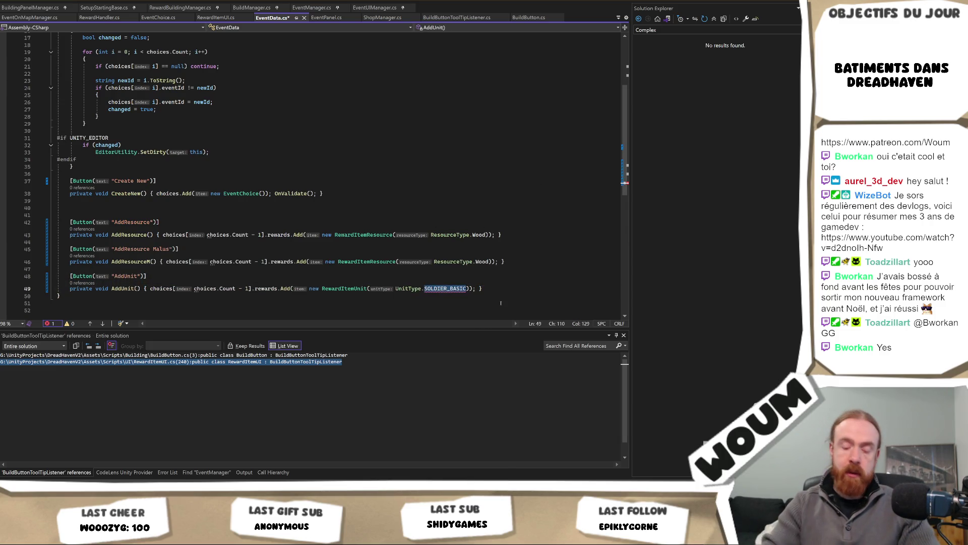
pyautogui.press('BackSpace')
pyautogui.write('Un')
pyautogui.press('Tab')
pyautogui.hotkey('ctrl', 's')
pyautogui.scroll(-1, 494, 309)
pyautogui.hotkey('alt', 'Tab')
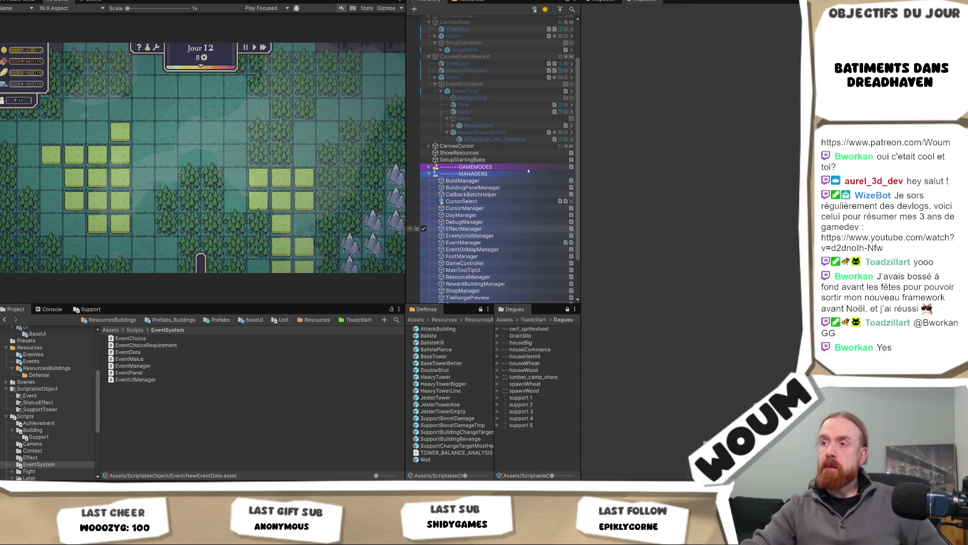
# Add a unit reward to the event and delete the Stone and Wood rewards.
pyautogui.click(757, 182)
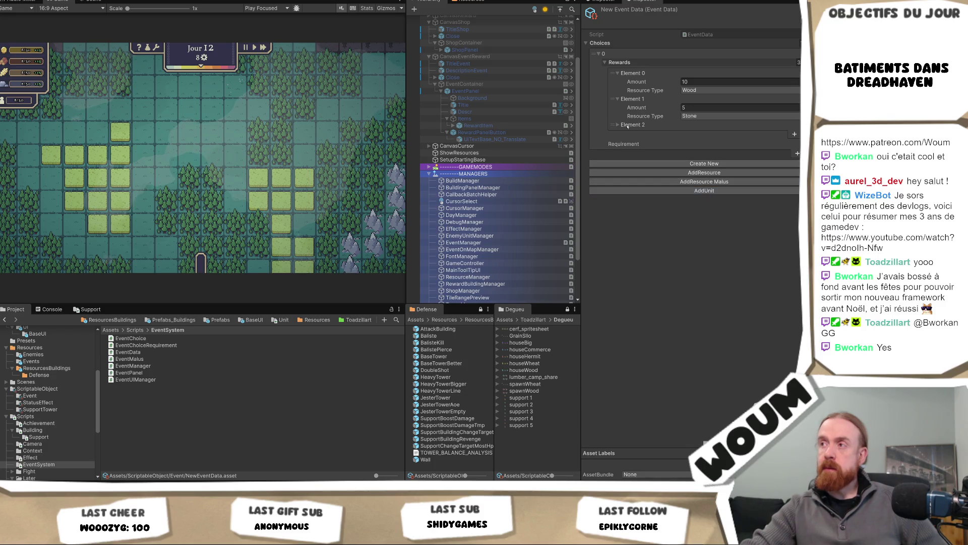
pyautogui.click(706, 108)
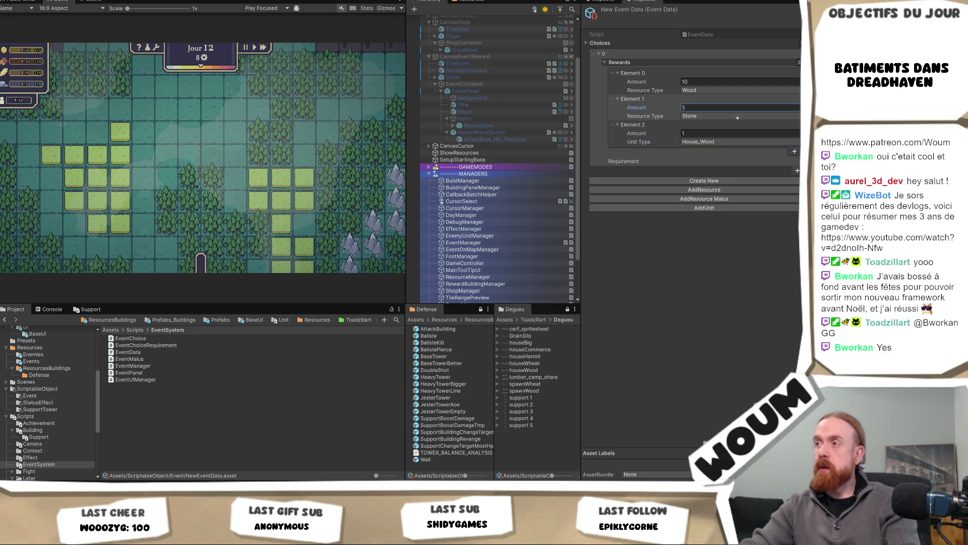
pyautogui.click(698, 100)
pyautogui.press('Delete')
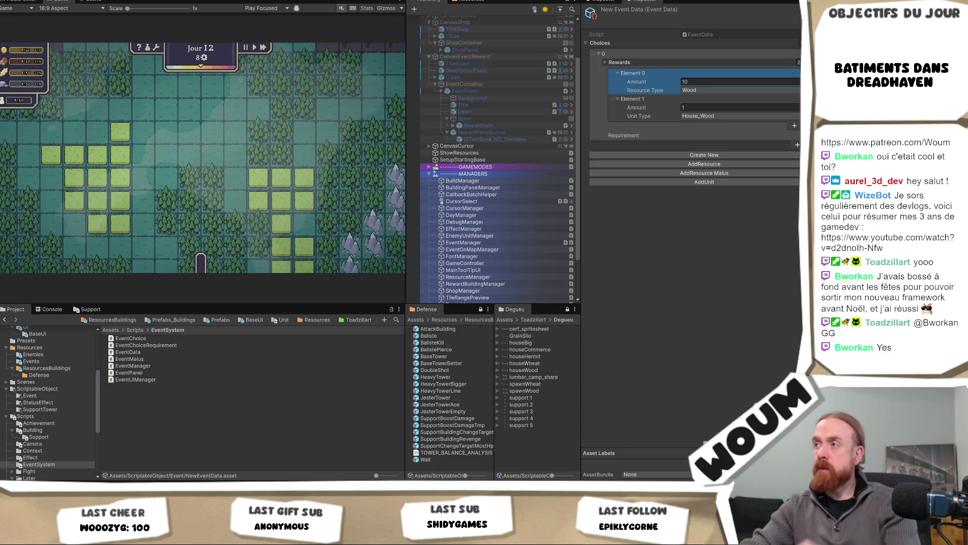
pyautogui.press('Delete')
# Add a second unit reward set to Double Shot.
pyautogui.click(704, 156)
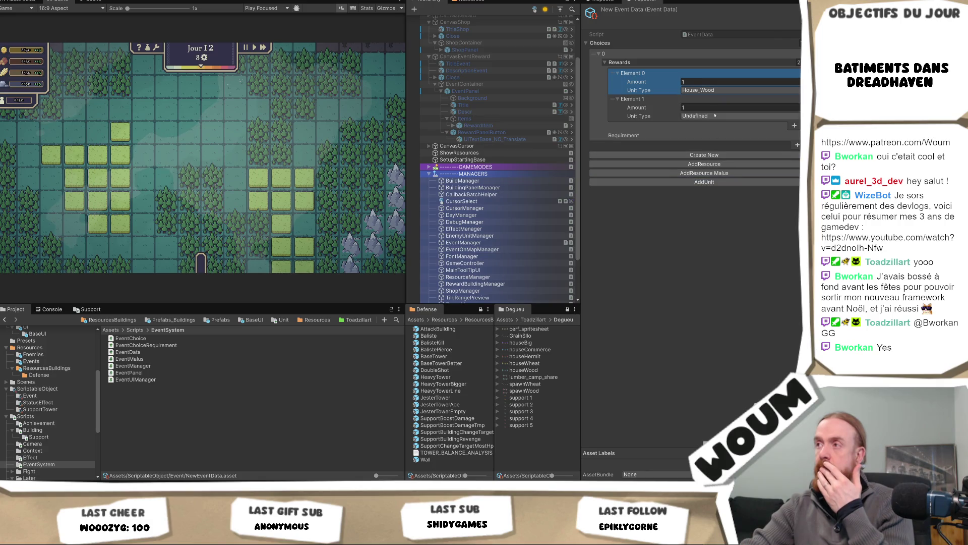
pyautogui.click(707, 116)
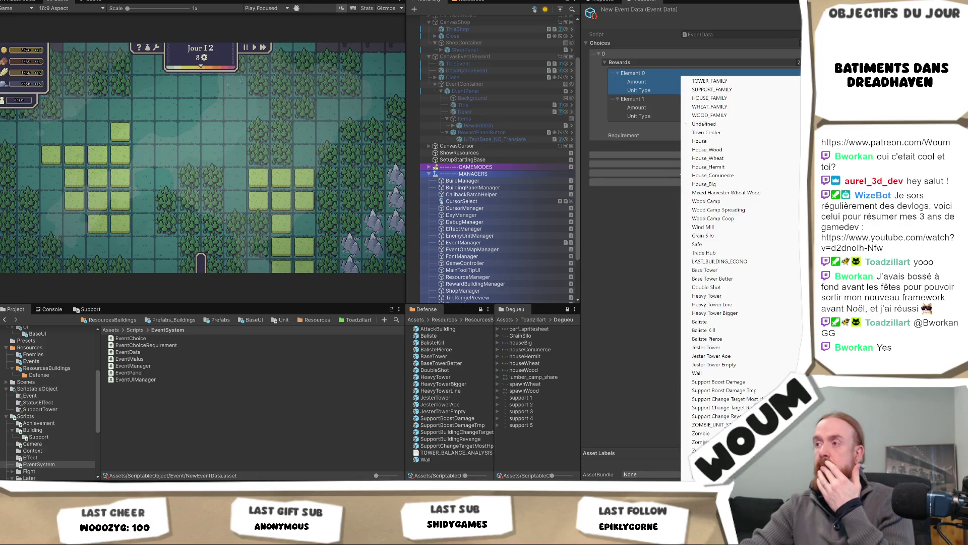
pyautogui.click(724, 289)
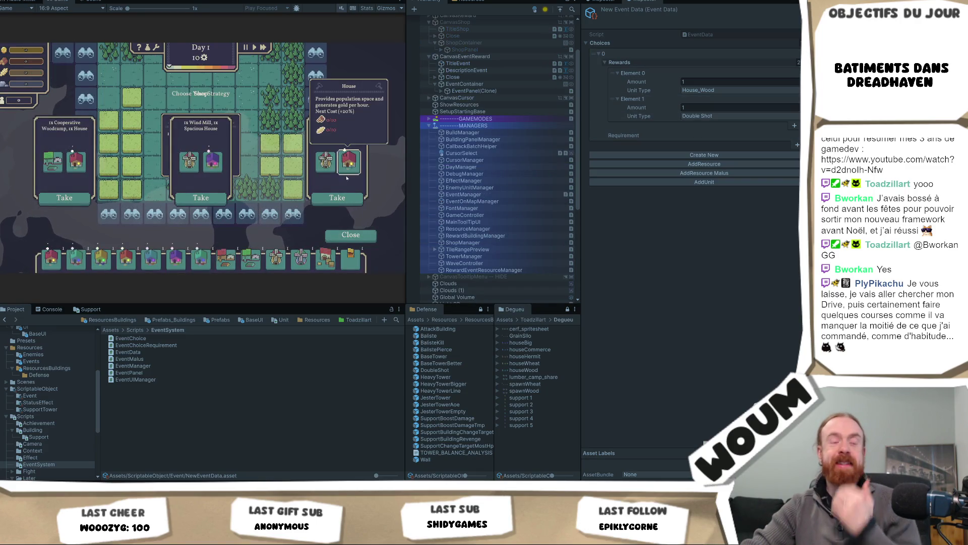
# Take the middle reward card, then open the latest NullReferenceException's RewardItemUI.cs source from the Console.
pyautogui.click(211, 199)
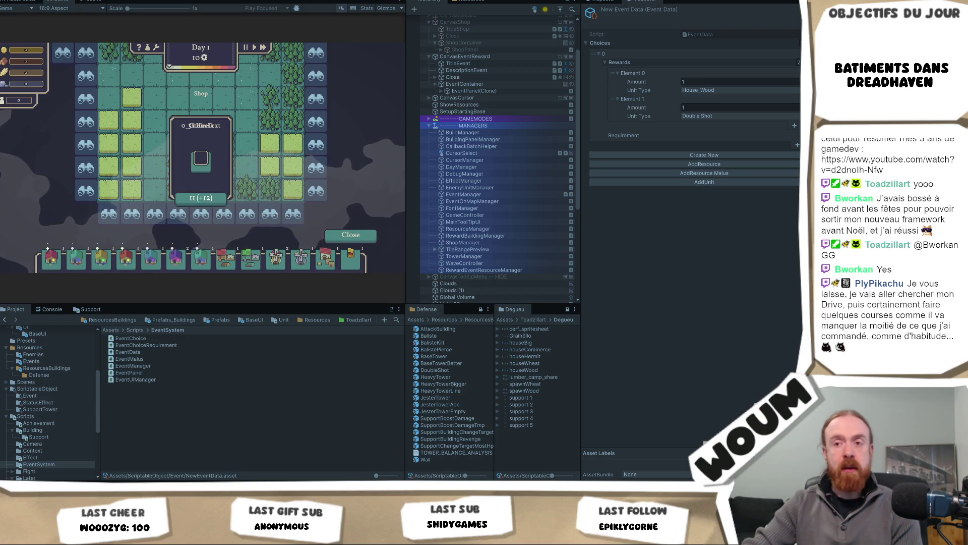
pyautogui.click(50, 309)
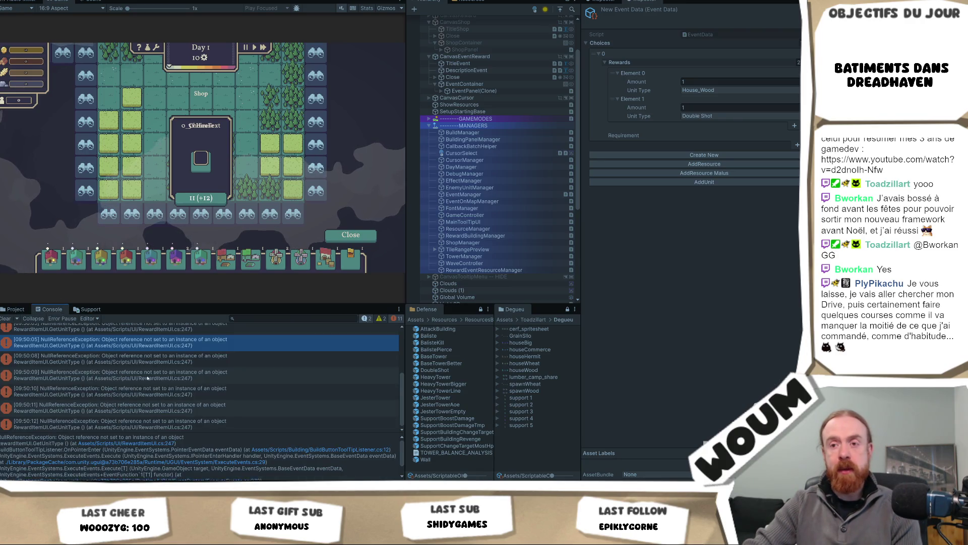
pyautogui.click(124, 421)
pyautogui.click(133, 442)
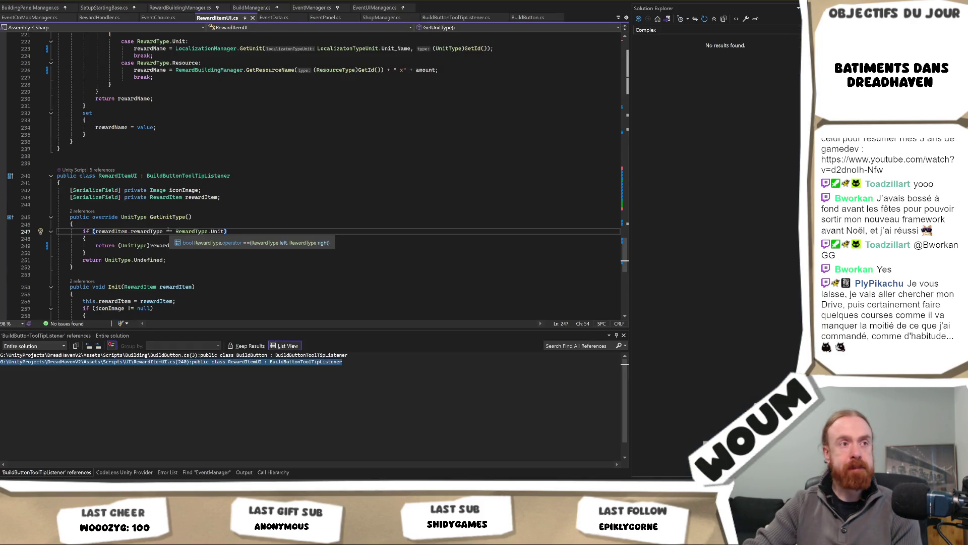
# Highlight rewardItem's references on line 247 of GetUnitType, glance at Unity, then return to Visual Studio.
pyautogui.click(113, 232)
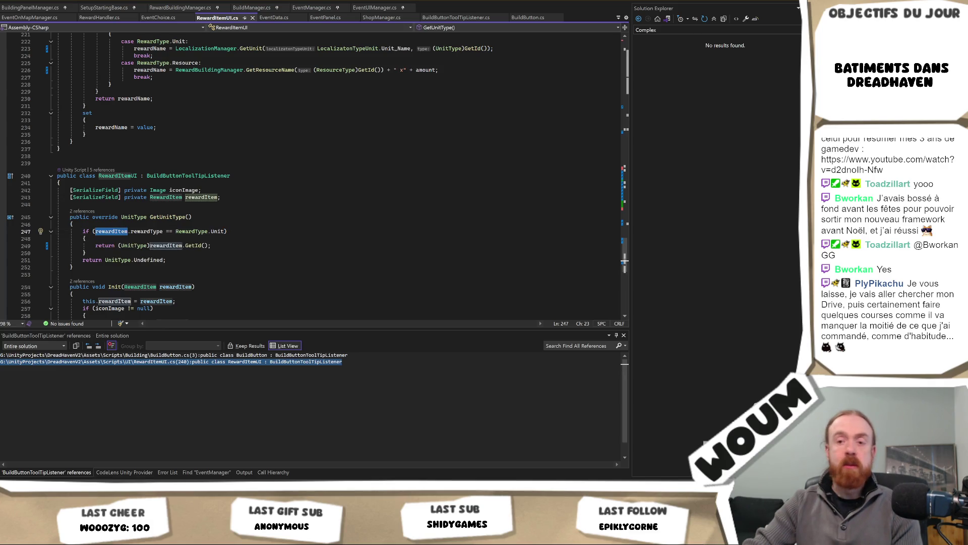
pyautogui.hotkey('alt', 'Tab')
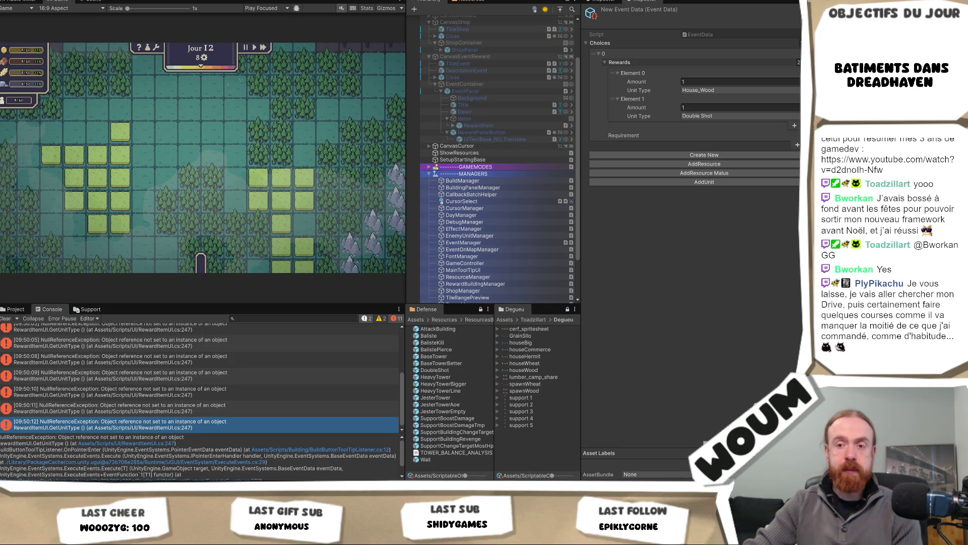
pyautogui.moveTo(86, 486)
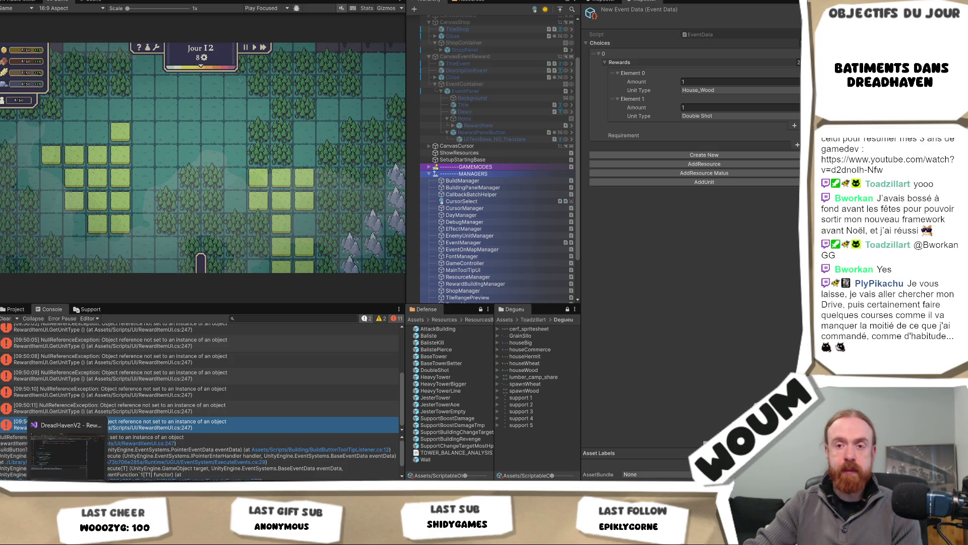
pyautogui.click(68, 465)
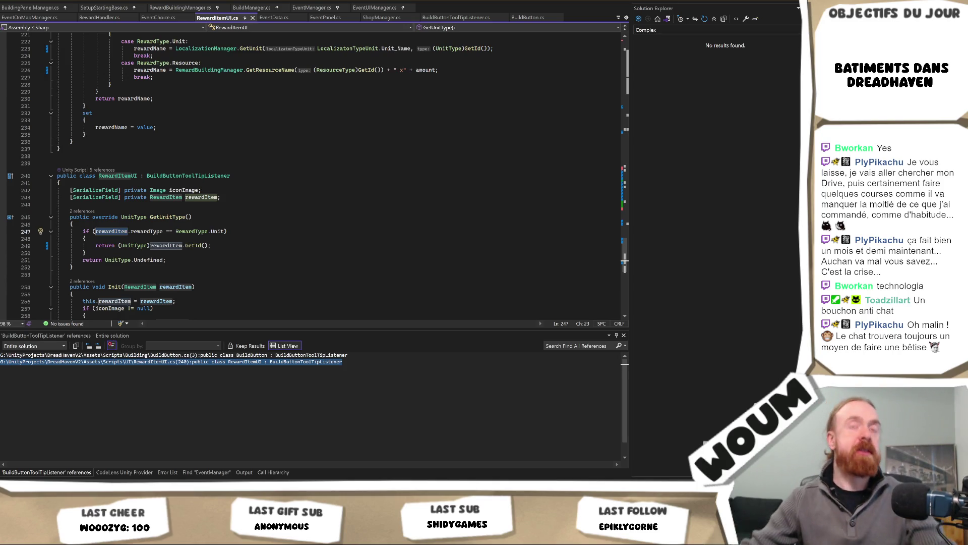
# Select rewardItem on line 247 of RewardItemUI.cs, then head back to Unity.
pyautogui.doubleClick(111, 231)
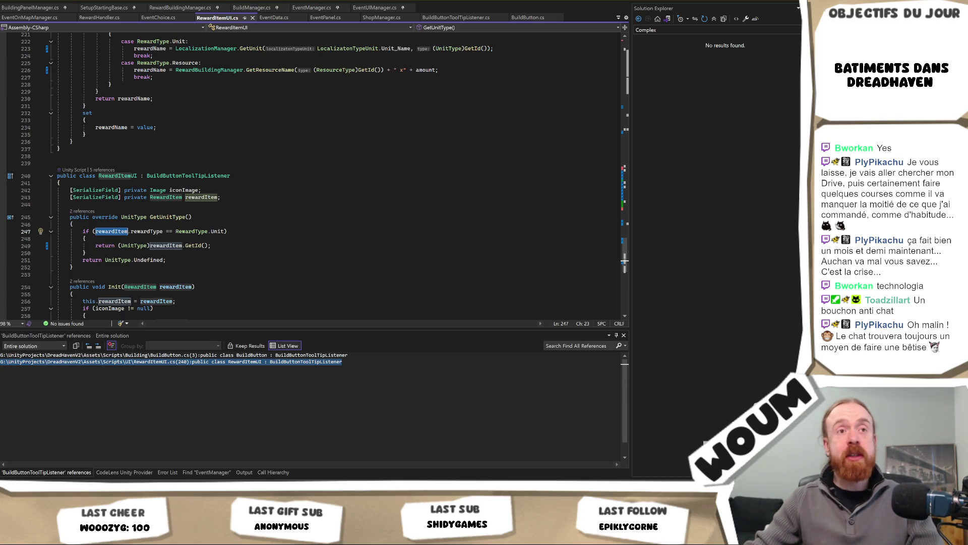
pyautogui.hotkey('alt', 'Tab')
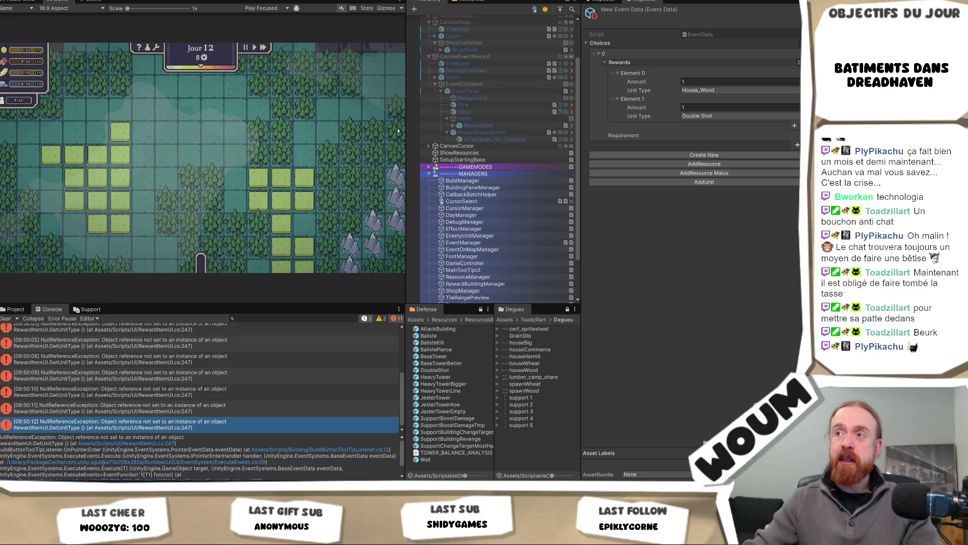
# Widen Unity's game view slightly and clear the NullReferenceException errors from the Console.
pyautogui.moveTo(406, 132)
pyautogui.mouseDown()
pyautogui.moveTo(434, 132)
pyautogui.moveTo(418, 137)
pyautogui.mouseUp()
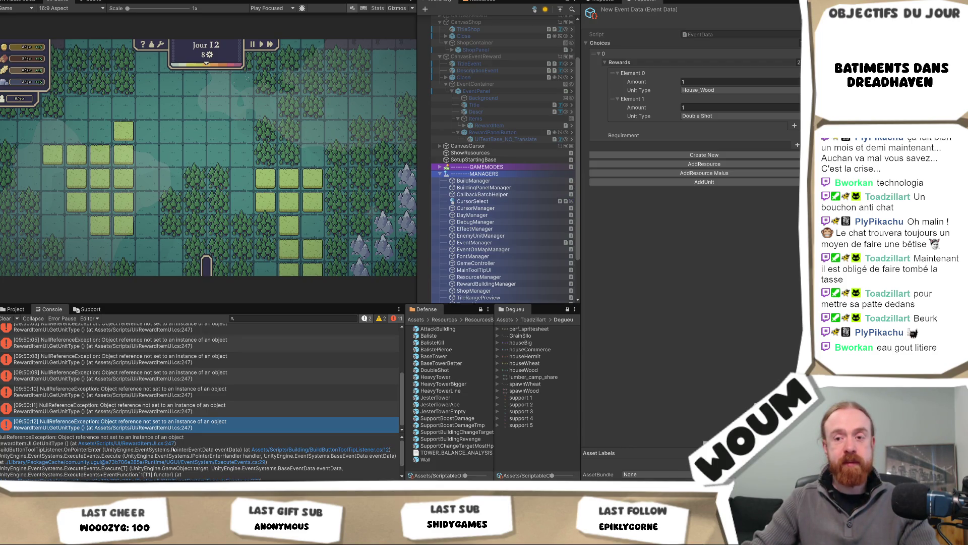
pyautogui.moveTo(86, 485)
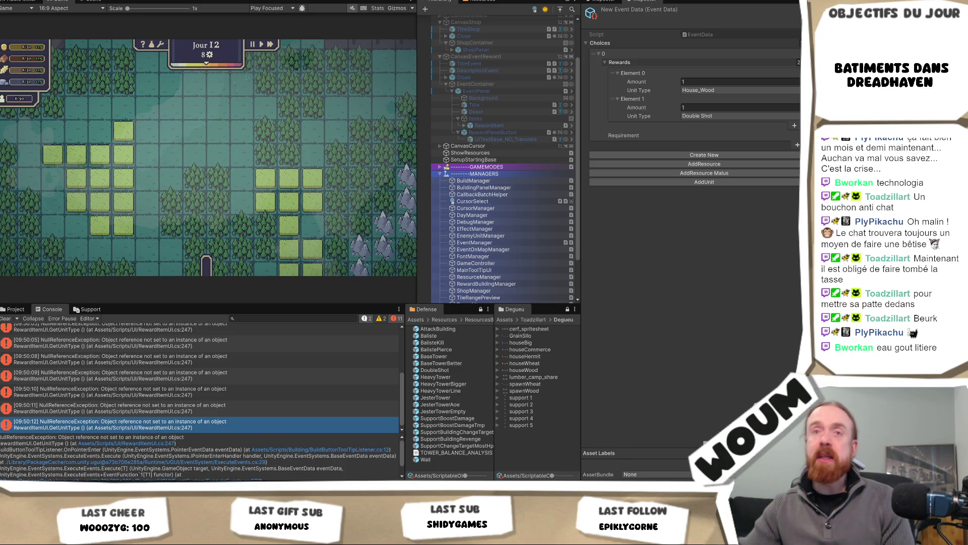
pyautogui.click(14, 319)
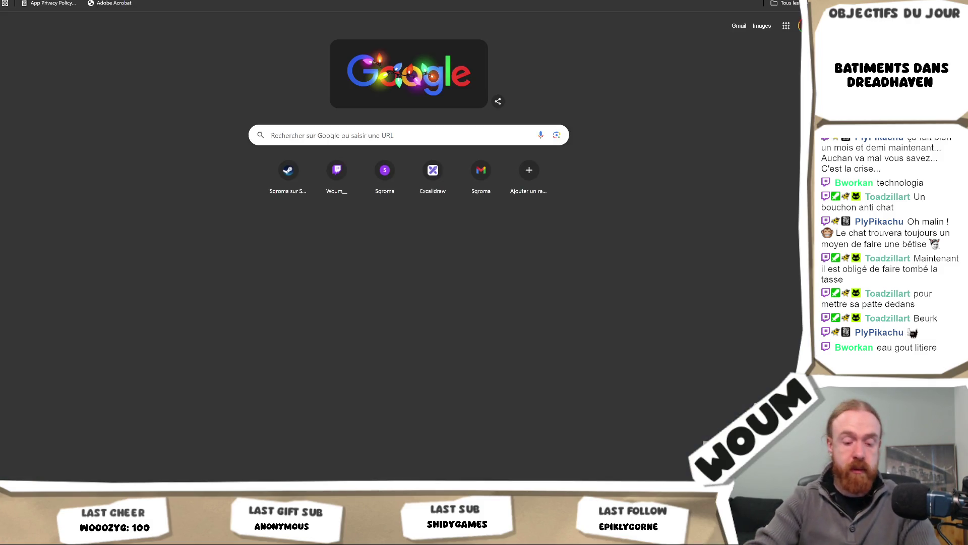
# Search 'sqroma' in the address bar and open the Sqroma on Steam store page.
pyautogui.write('sqroma')
pyautogui.press('Down')
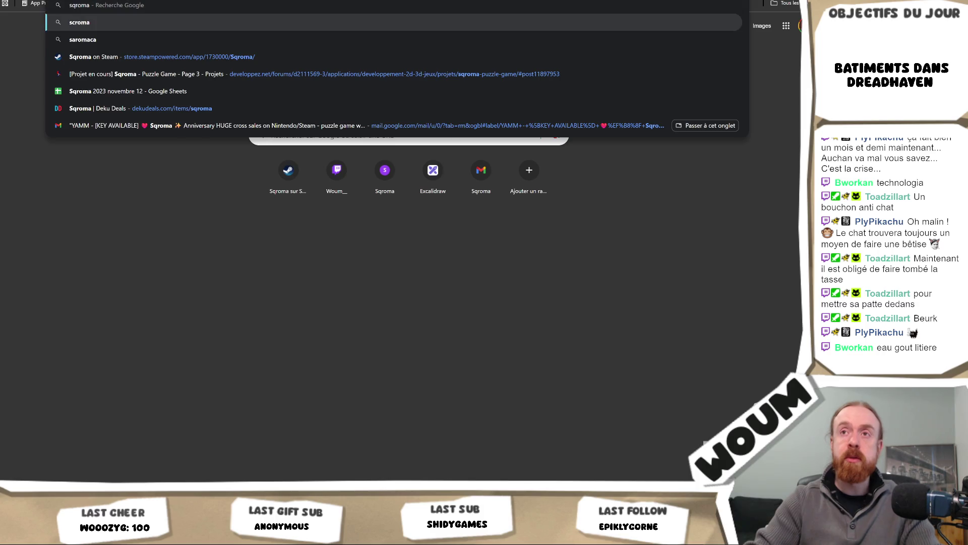
pyautogui.press('Down')
pyautogui.press('Down')
pyautogui.press('Return')
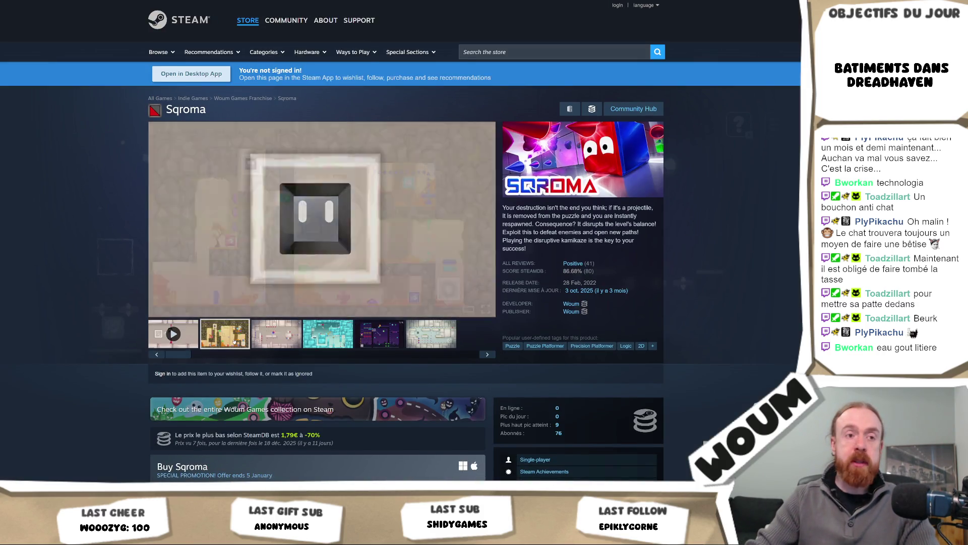
# Browse Sqroma's screenshots and enlarge the purple level screenshot, number 5 of 6.
pyautogui.click(310, 251)
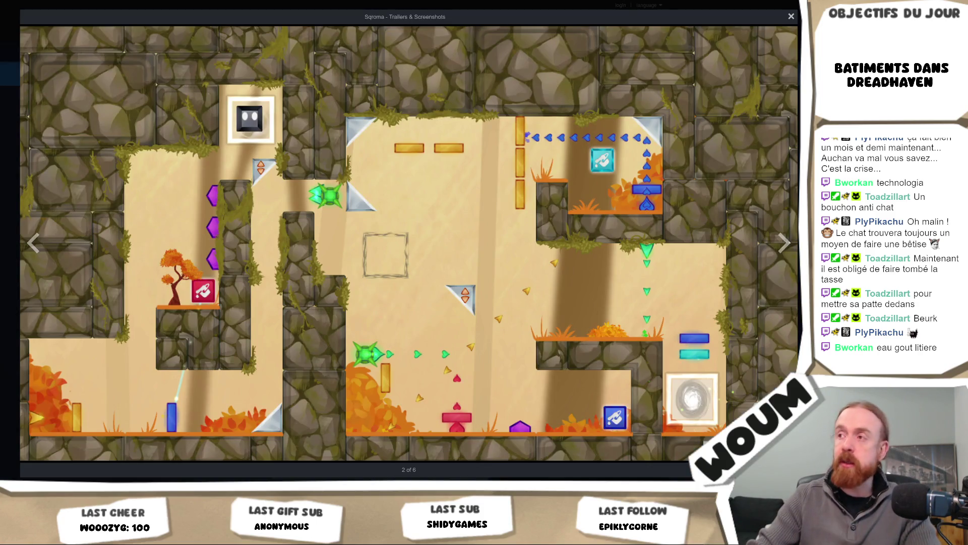
pyautogui.click(791, 17)
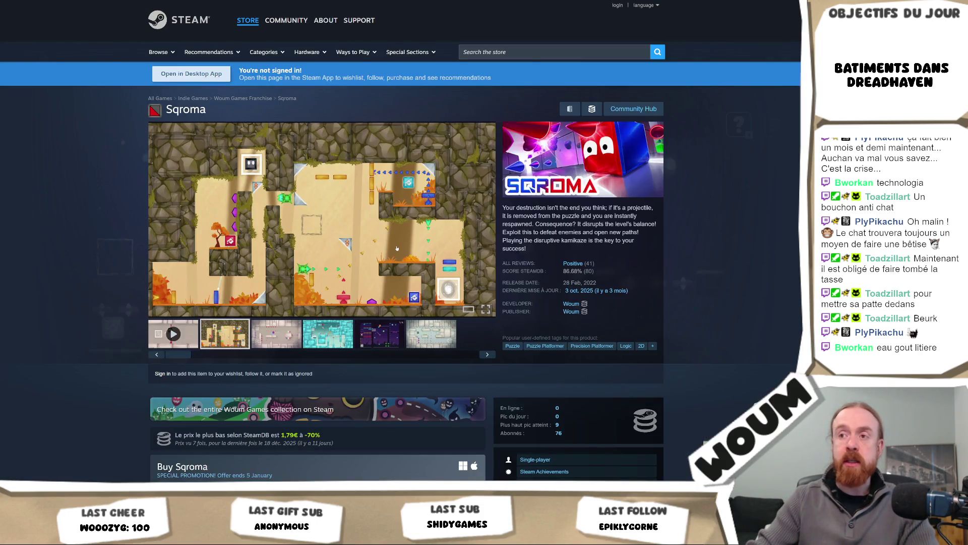
pyautogui.click(270, 339)
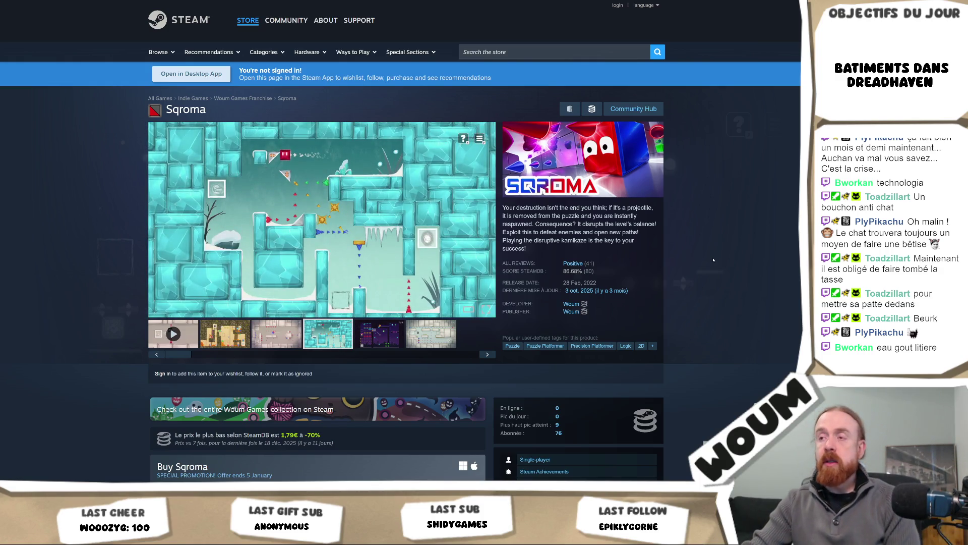
pyautogui.scroll(-4, 713, 260)
pyautogui.scroll(4, 713, 259)
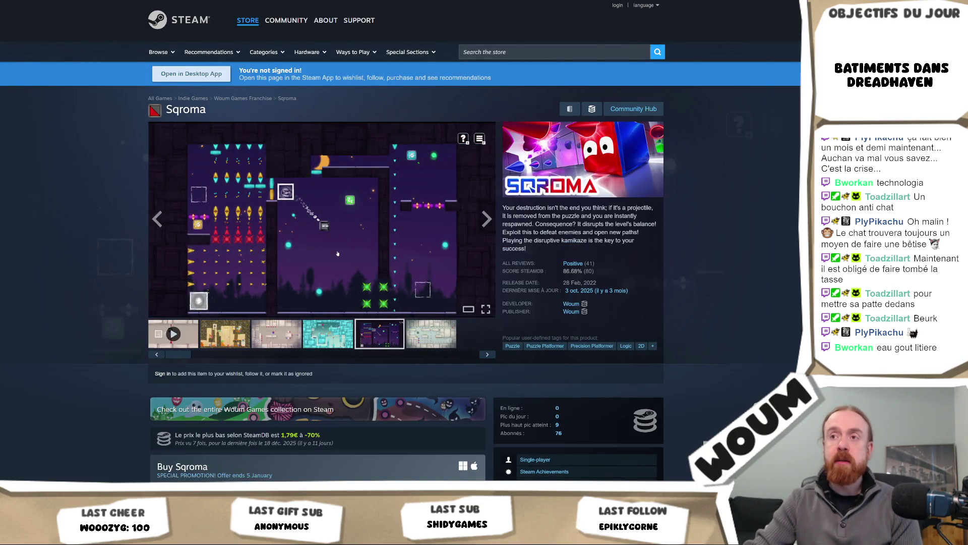
pyautogui.click(337, 254)
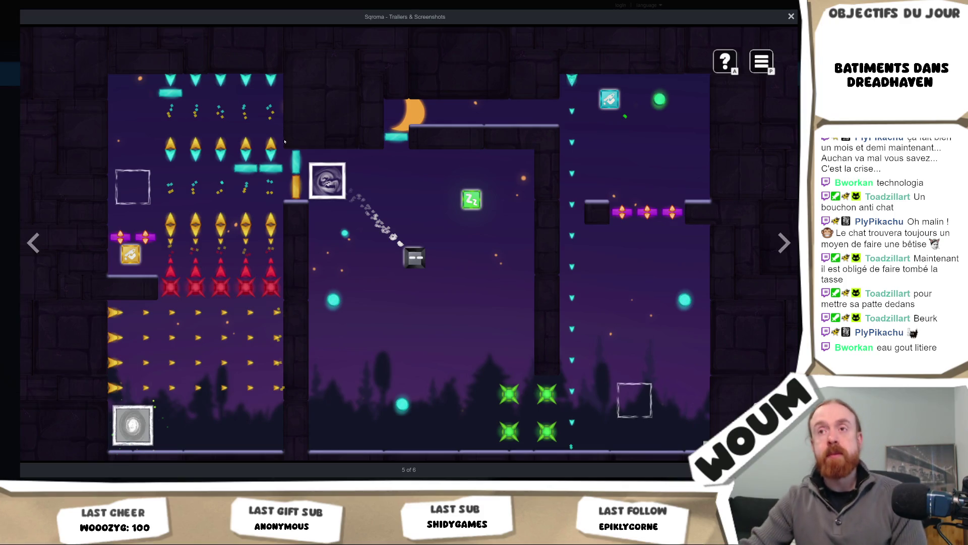
# View the last Sqroma screenshot, close the viewer, and return to the Unity Editor.
pyautogui.click(782, 244)
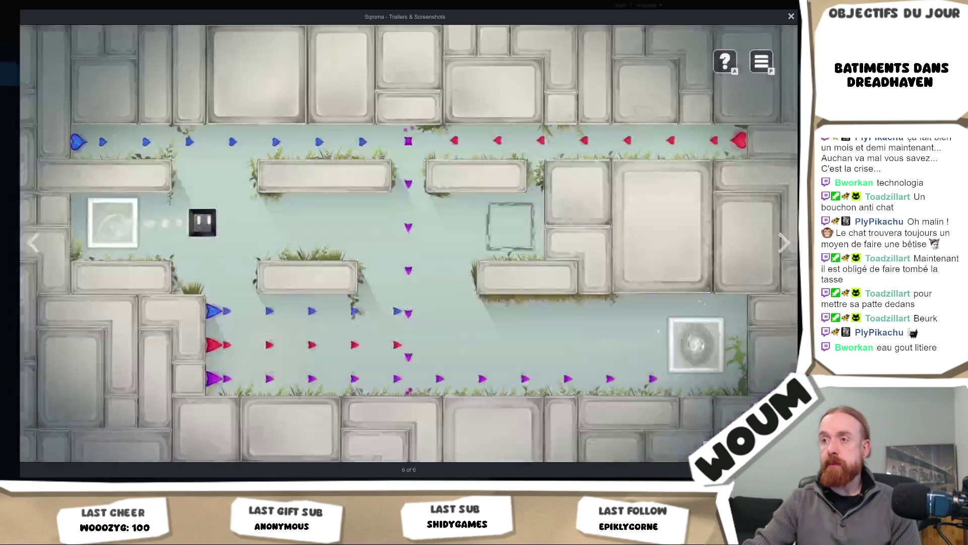
pyautogui.rightClick(782, 246)
pyautogui.press('Escape')
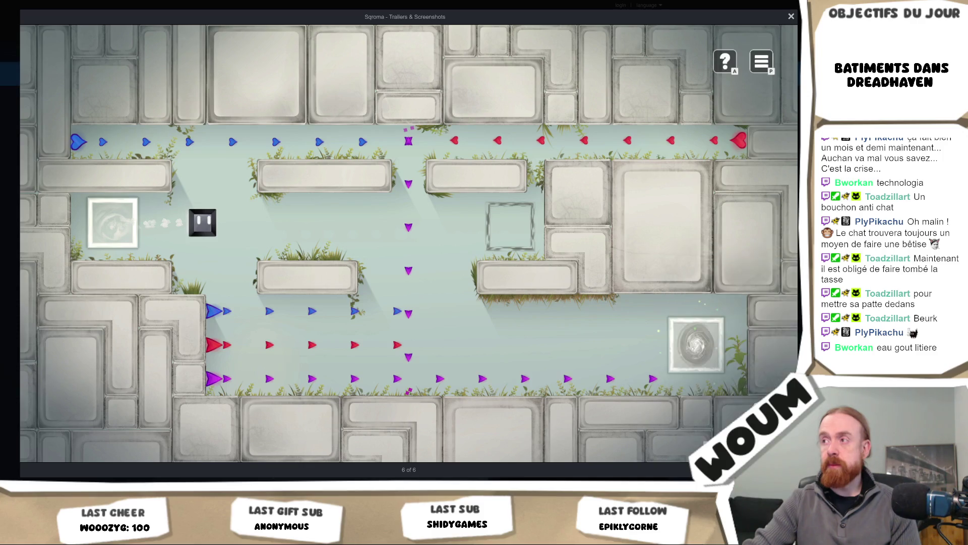
pyautogui.press('Escape')
pyautogui.hotkey('alt', 'Tab')
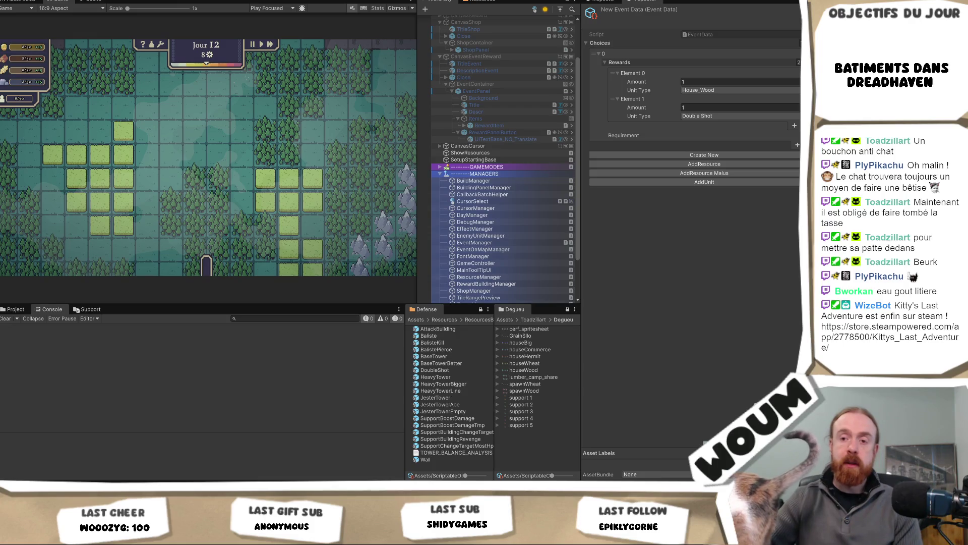
pyautogui.moveTo(86, 489)
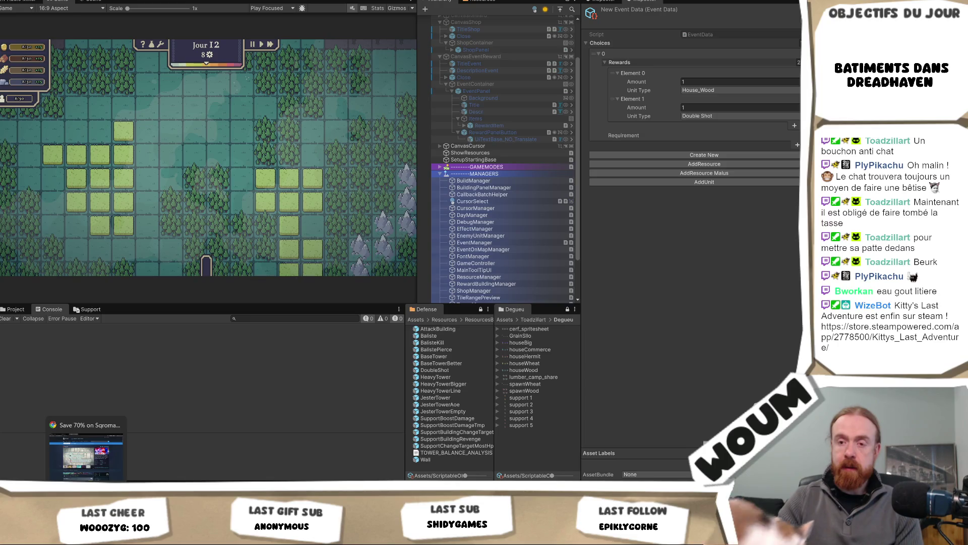
# Search the Steam store for 'knightica' and open the Knightica page.
pyautogui.click(86, 451)
pyautogui.click(477, 52)
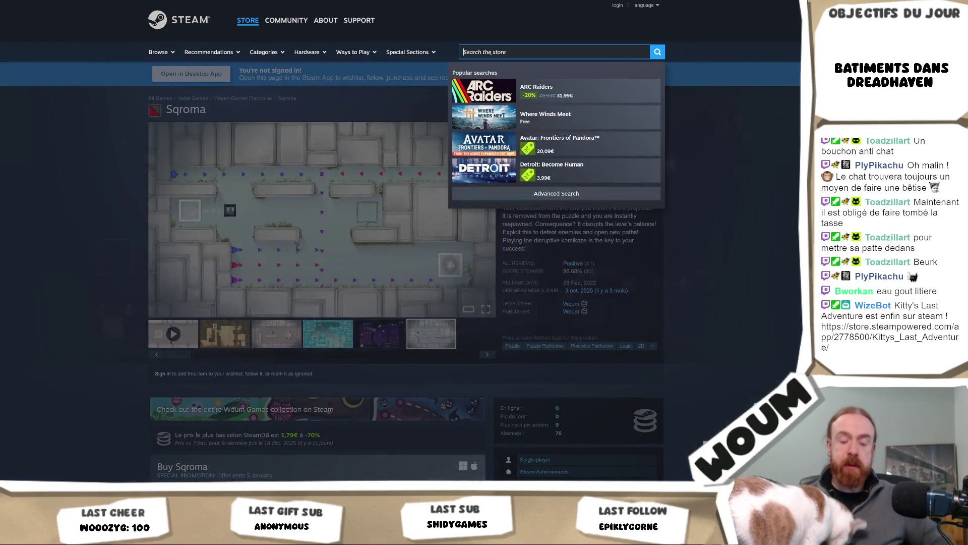
pyautogui.write('kight')
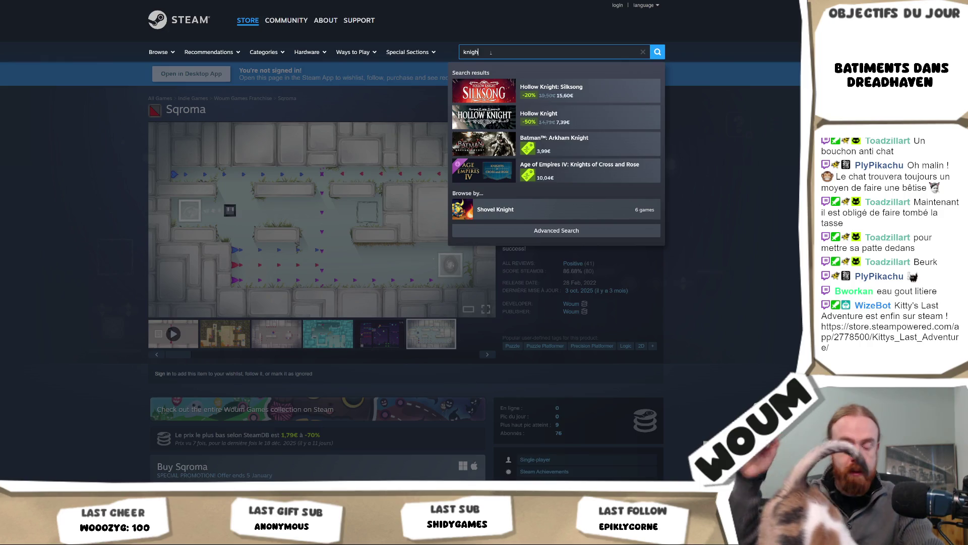
pyautogui.write('ic')
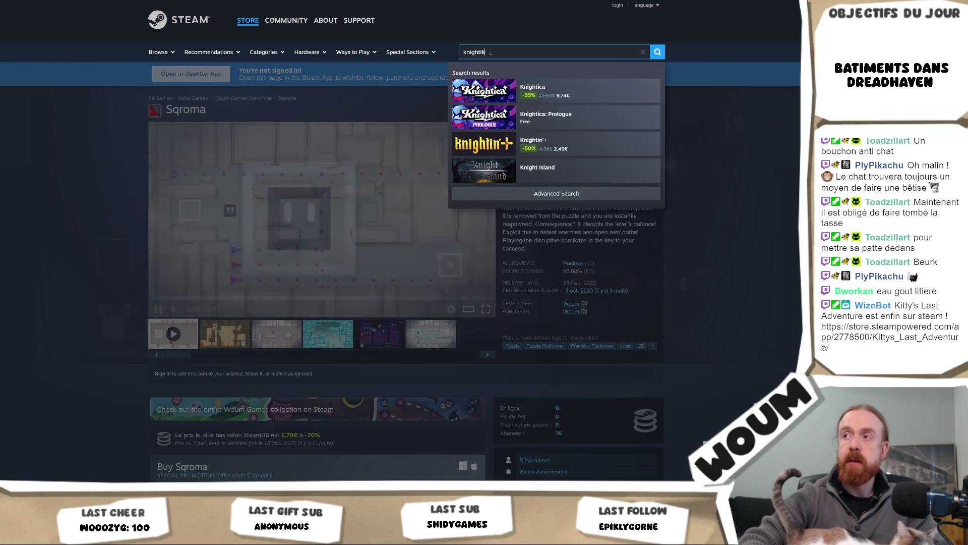
pyautogui.click(554, 90)
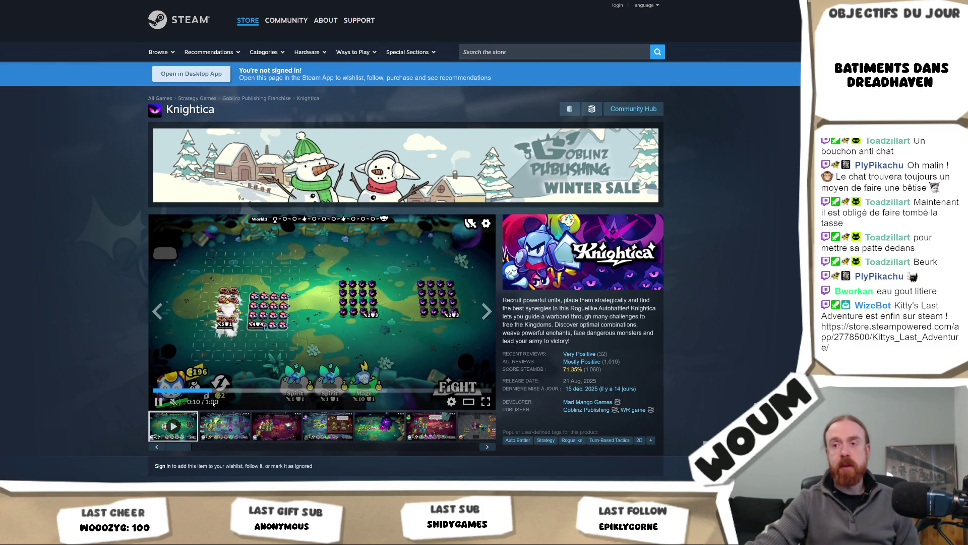
# Expand Knightica's About This Game description with Read More and read through it.
pyautogui.scroll(-5, 214, 402)
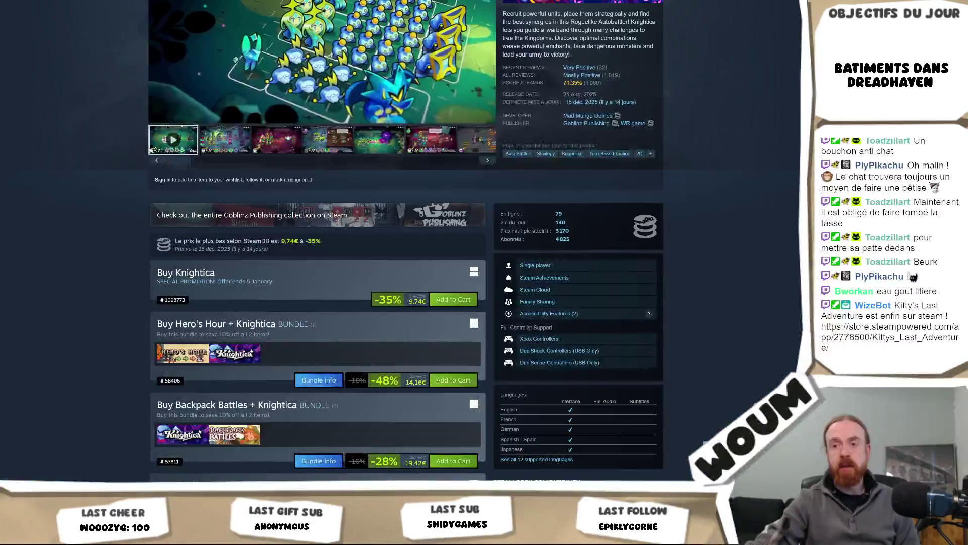
pyautogui.scroll(-3, 191, 432)
pyautogui.scroll(-4, 191, 432)
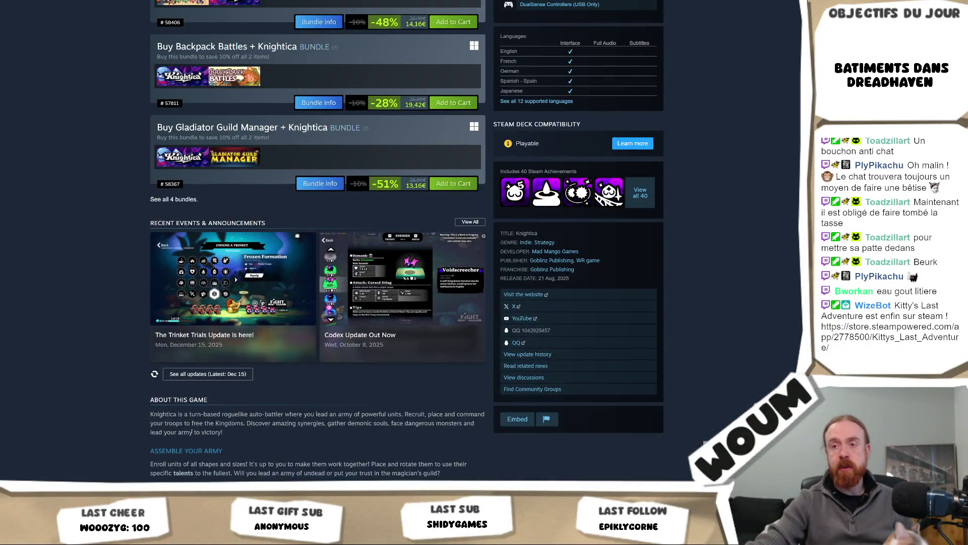
pyautogui.scroll(-3, 192, 434)
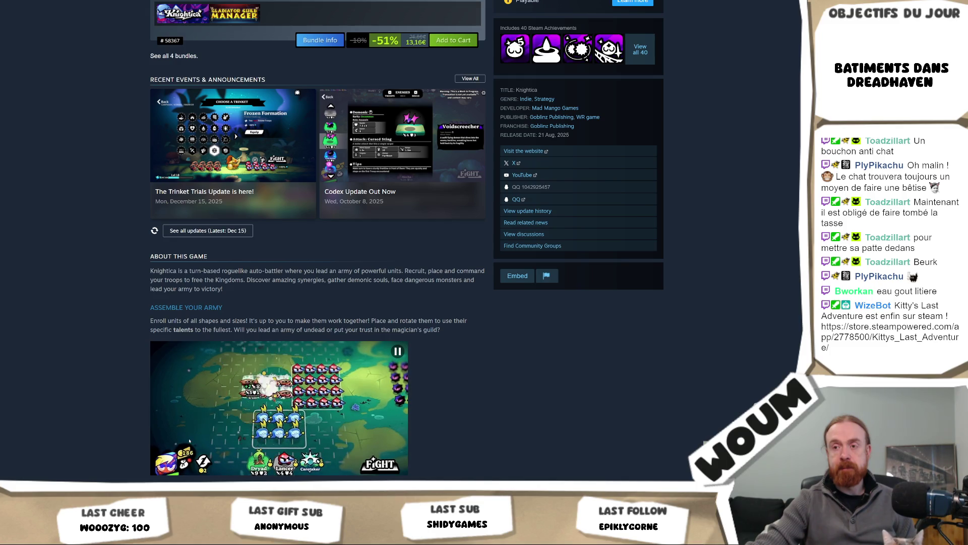
pyautogui.scroll(-4, 189, 440)
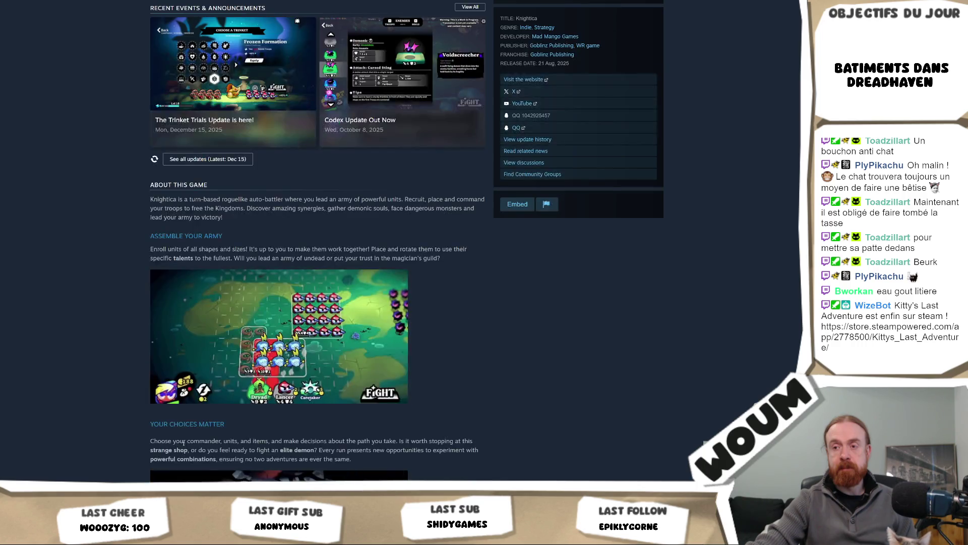
pyautogui.click(318, 393)
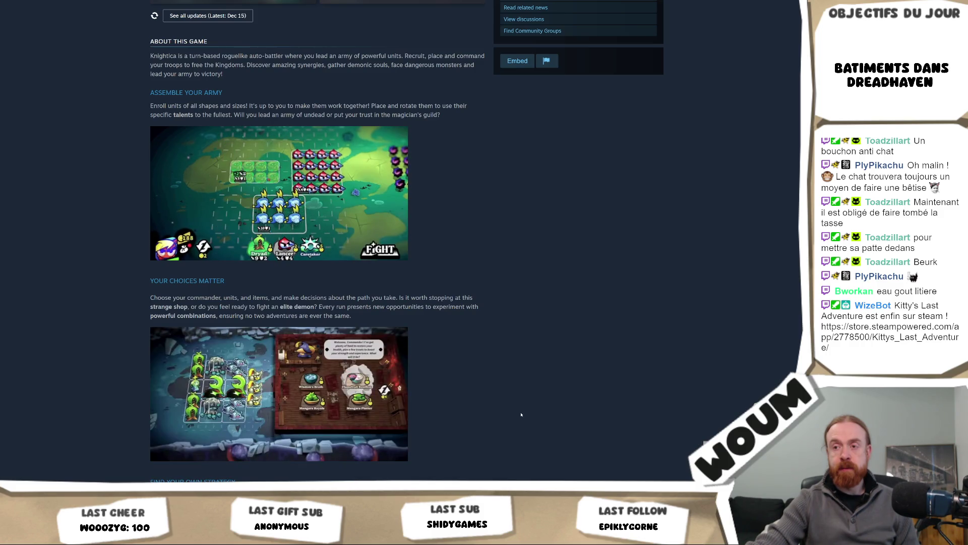
pyautogui.scroll(-2, 516, 418)
pyautogui.scroll(-3, 516, 419)
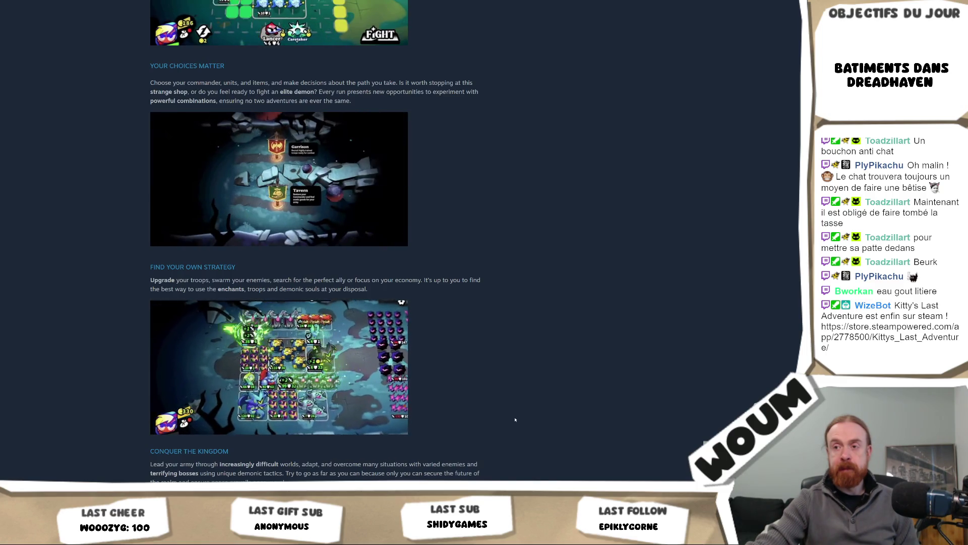
pyautogui.scroll(-4, 515, 419)
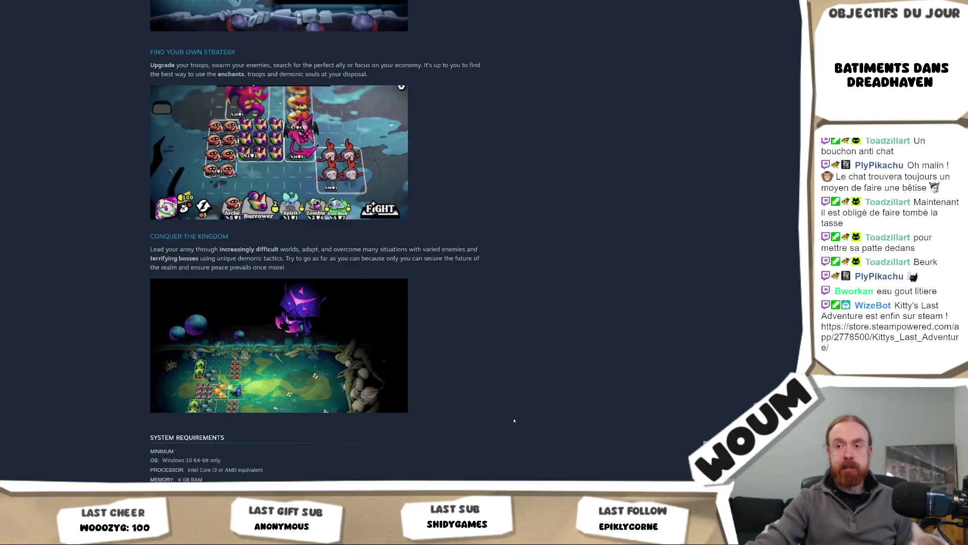
pyautogui.scroll(-5, 514, 421)
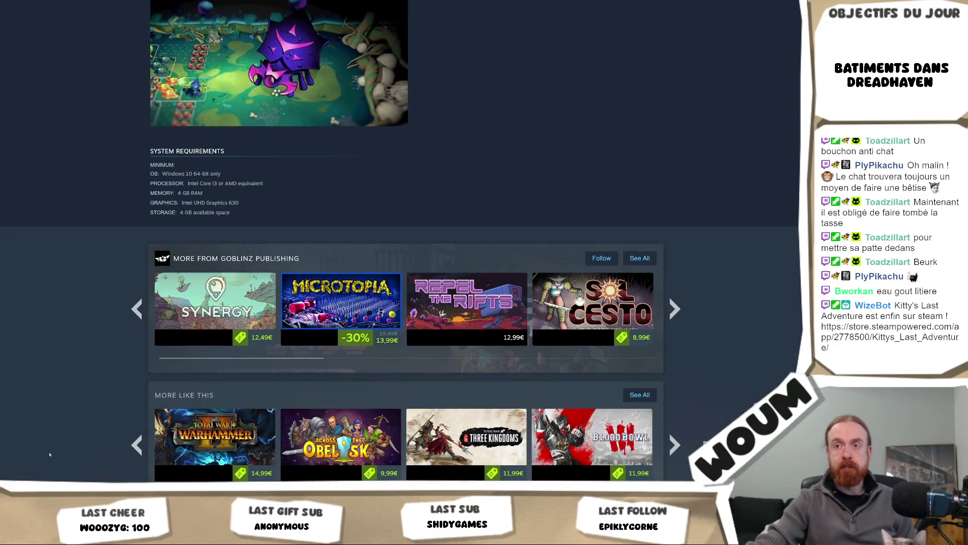
pyautogui.scroll(-4, 120, 423)
pyautogui.scroll(-4, 101, 429)
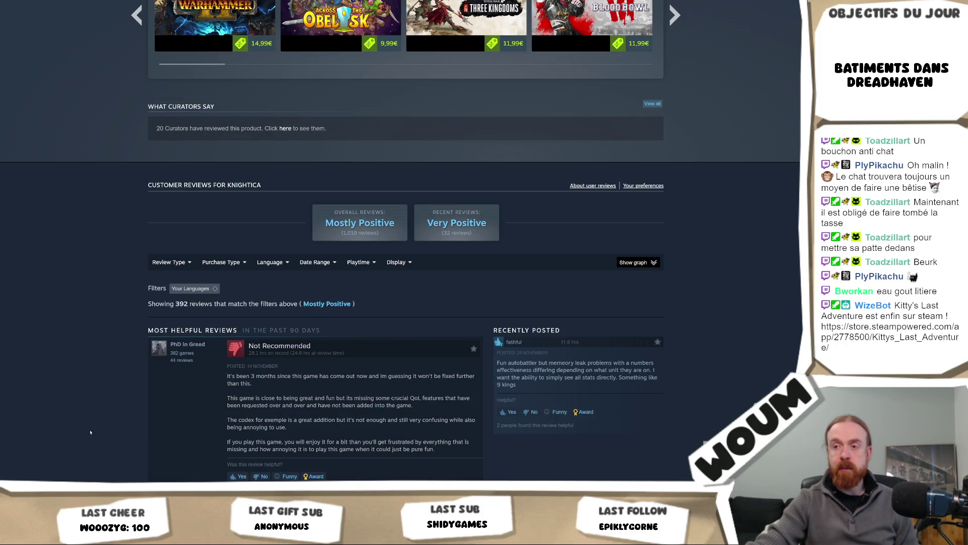
# Scroll through Knightica's reviews, including a Not Recommended one, to 'Browse all 1,060 reviews'.
pyautogui.scroll(-4, 88, 433)
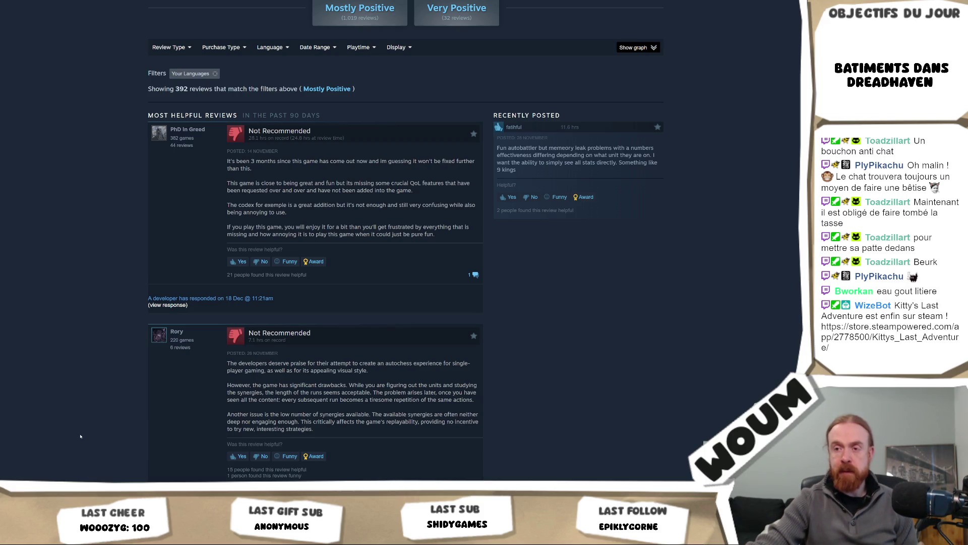
pyautogui.scroll(-3, 76, 439)
pyautogui.scroll(2, 76, 438)
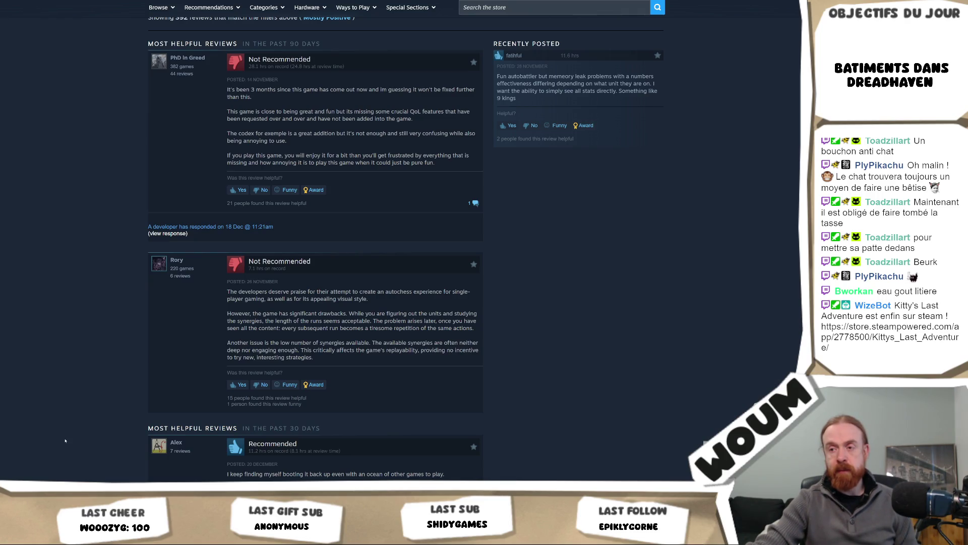
pyautogui.scroll(-3, 65, 441)
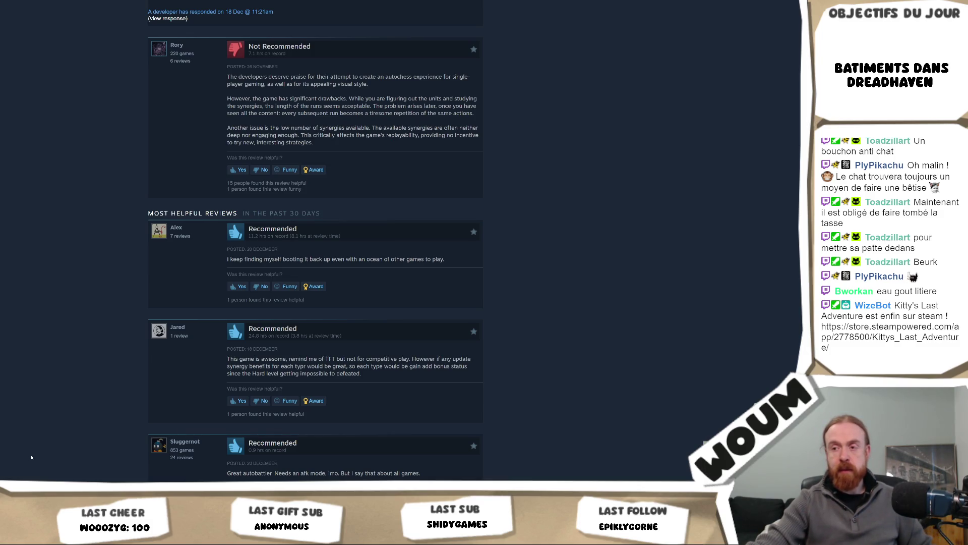
pyautogui.scroll(-2, 31, 457)
pyautogui.scroll(-12, 32, 457)
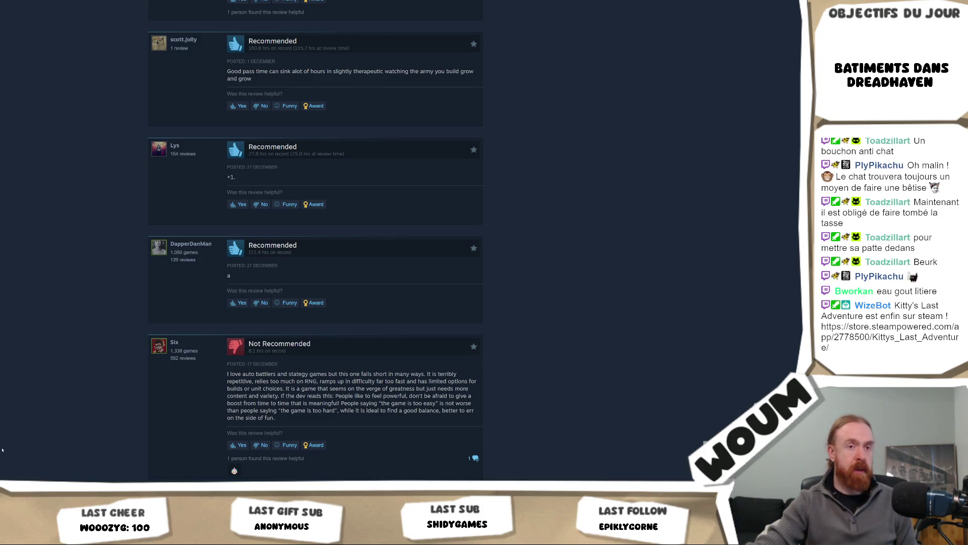
pyautogui.scroll(-4, 303, 292)
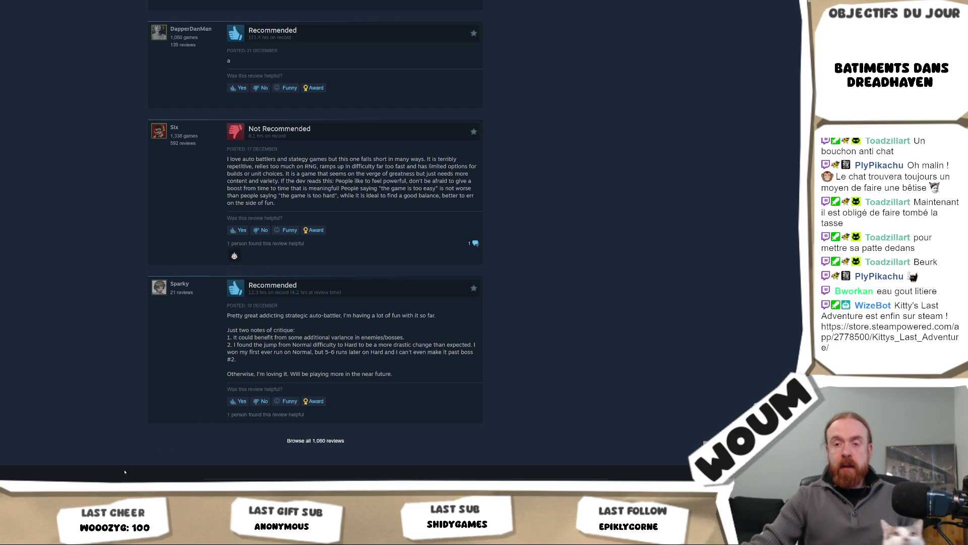
pyautogui.moveTo(67, 535)
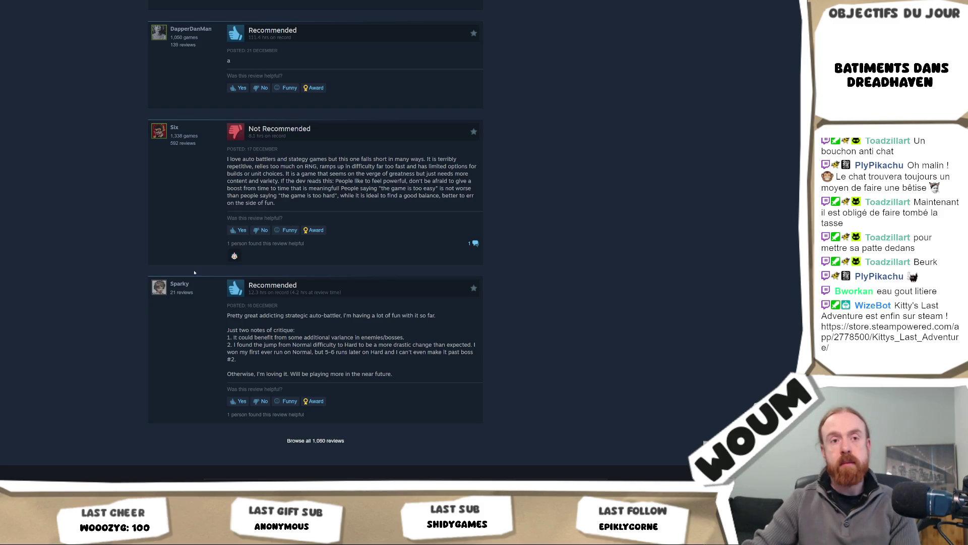
pyautogui.scroll(-2, 81, 302)
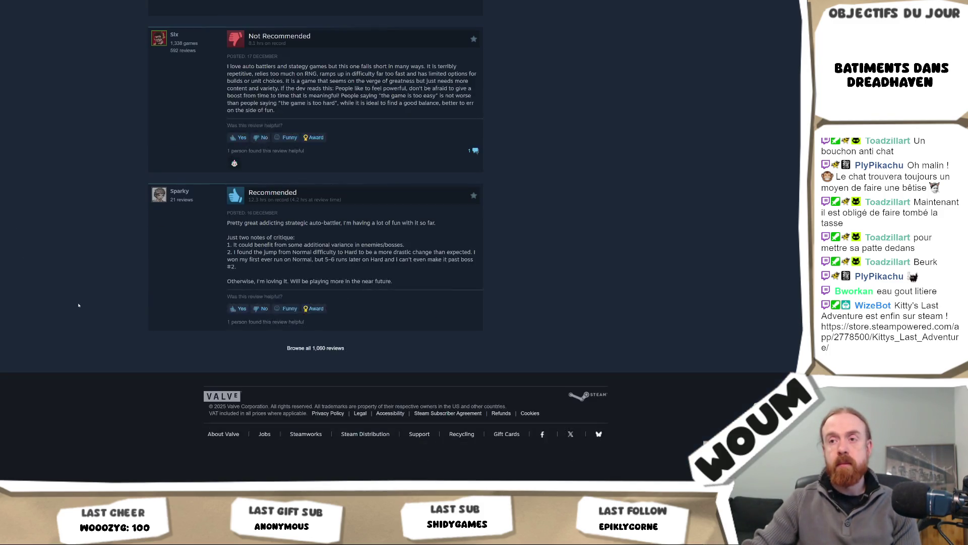
pyautogui.scroll(3, 78, 305)
pyautogui.scroll(15, 78, 305)
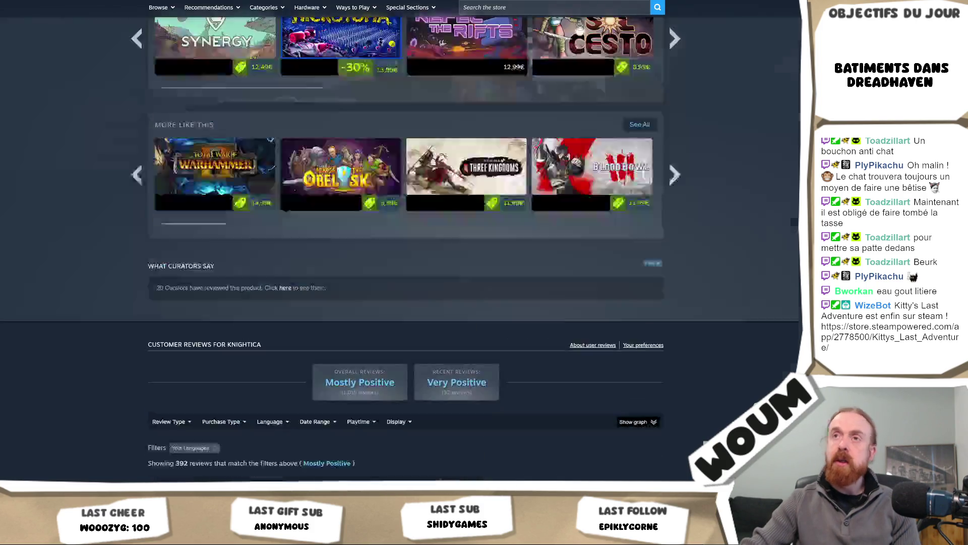
pyautogui.scroll(2, 306, 138)
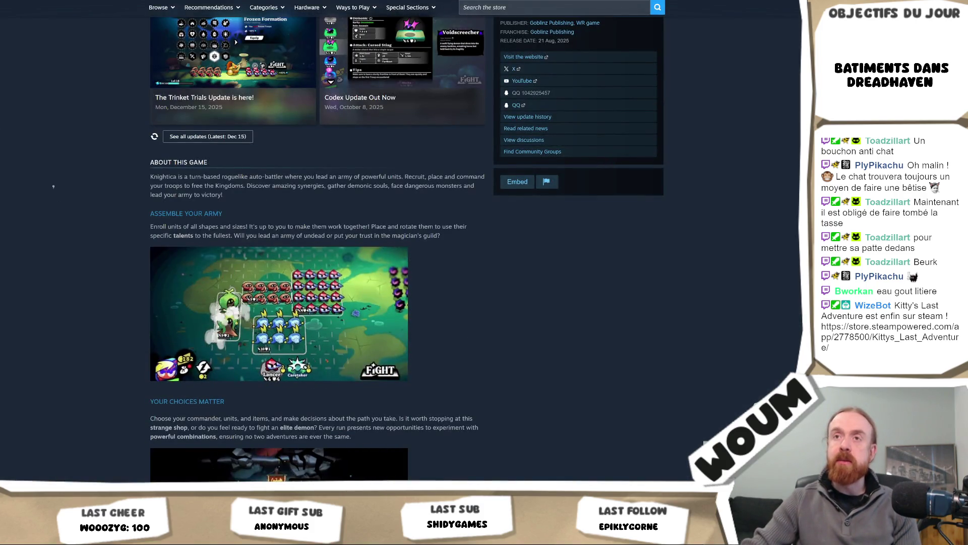
# Search the store for 'they are billions' and open its store page.
pyautogui.scroll(8, 59, 206)
pyautogui.click(506, 53)
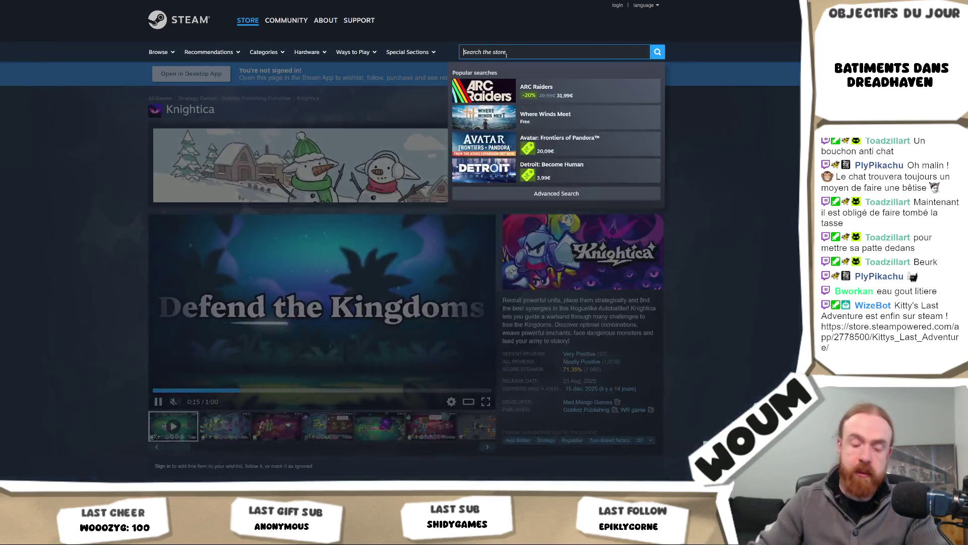
pyautogui.write('they are billions')
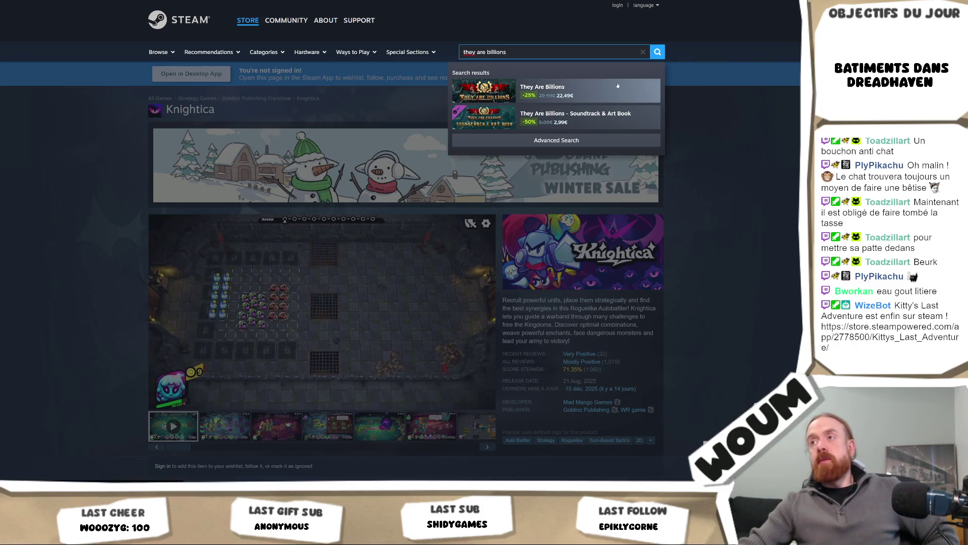
pyautogui.click(617, 85)
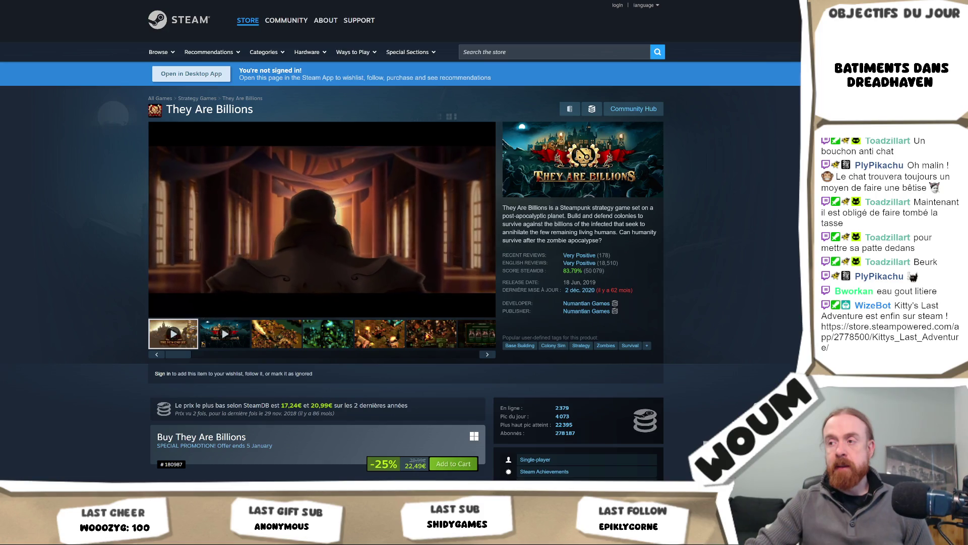
# Pause the They Are Billions trailer and open the game's SteamDB statistics page.
pyautogui.click(250, 234)
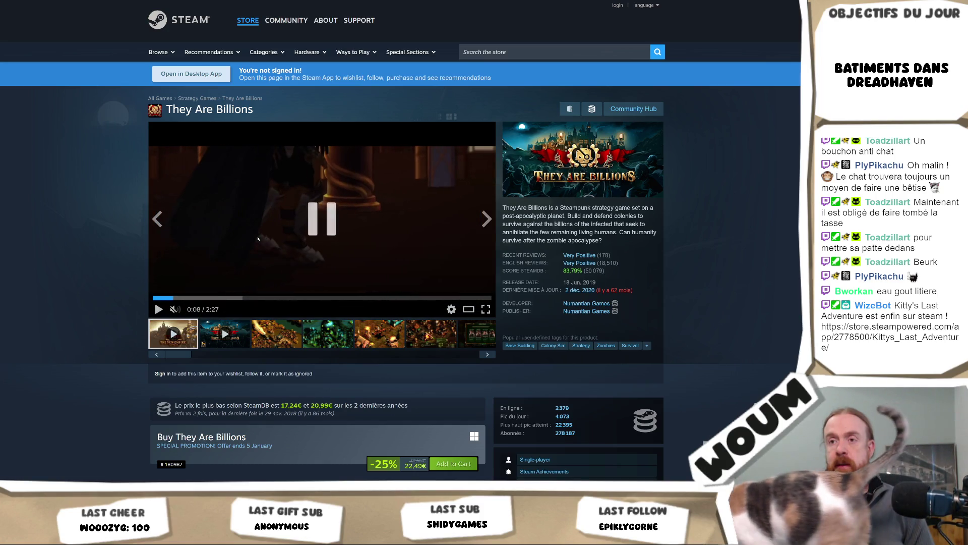
pyautogui.scroll(-2, 555, 345)
pyautogui.click(643, 347)
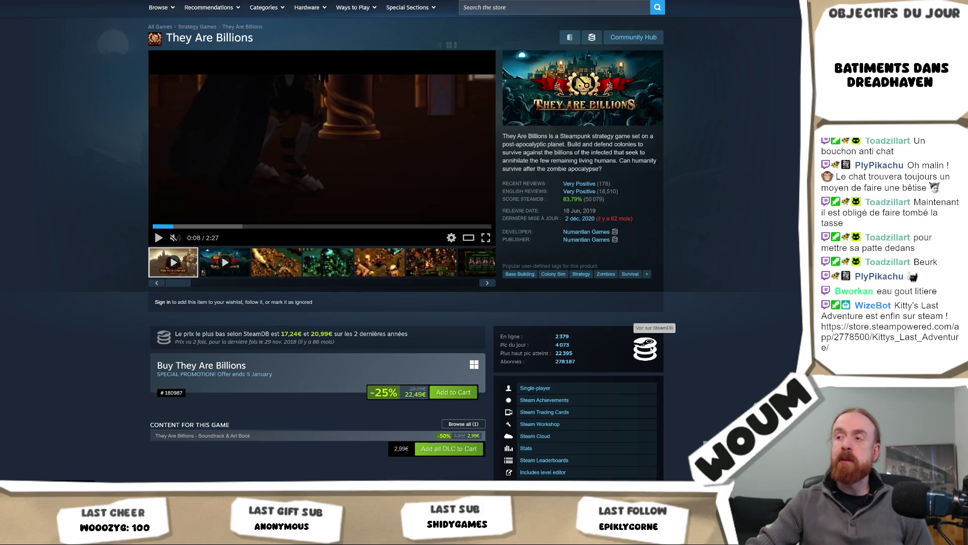
pyautogui.scroll(-3, 454, 303)
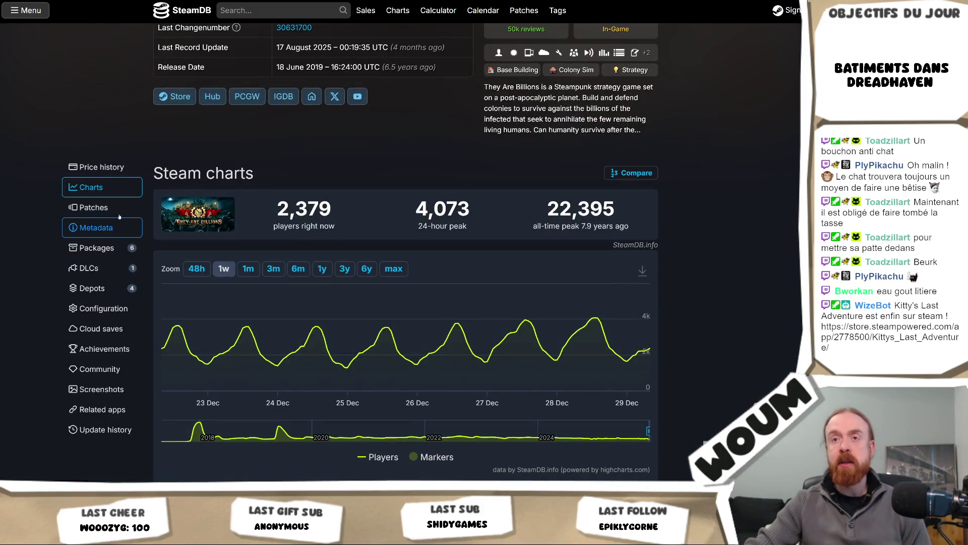
pyautogui.scroll(-4, 218, 243)
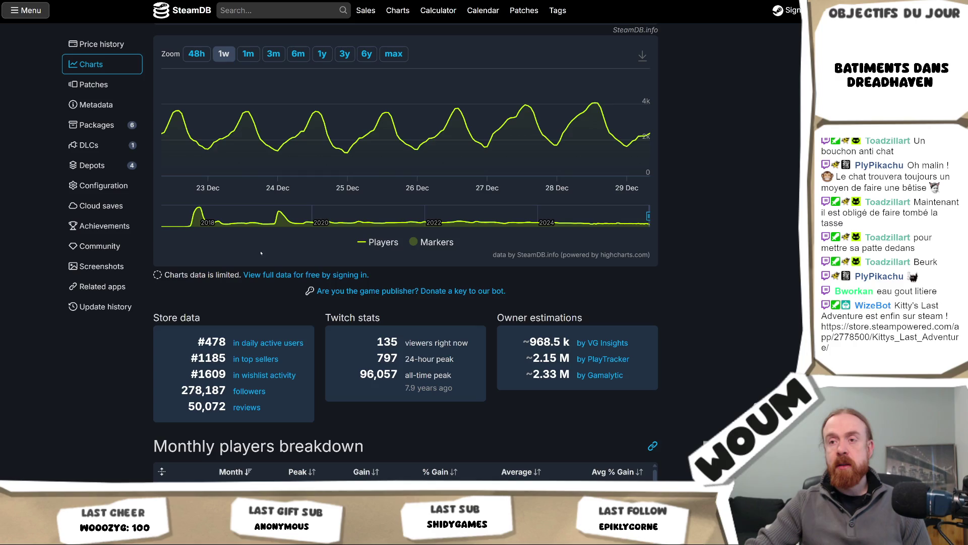
pyautogui.scroll(-3, 261, 252)
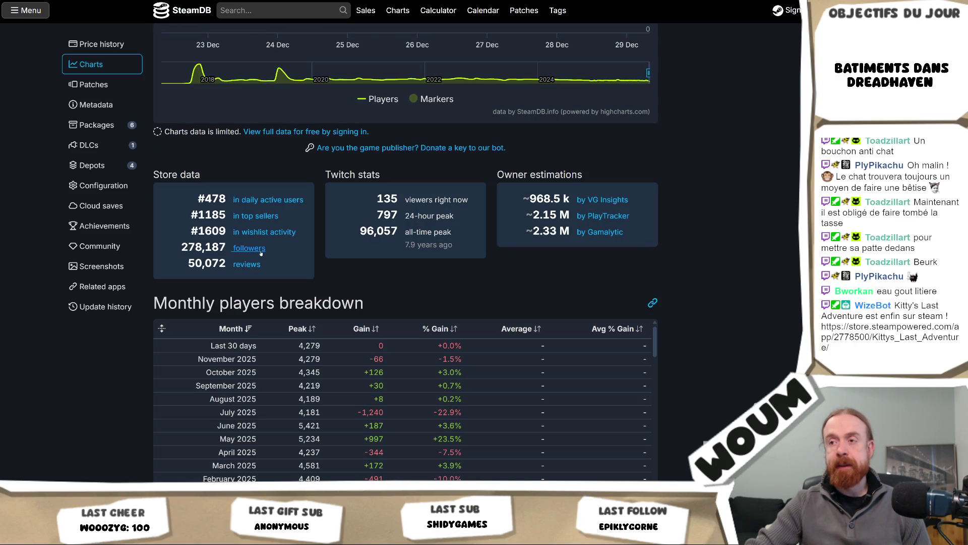
pyautogui.scroll(7, 261, 253)
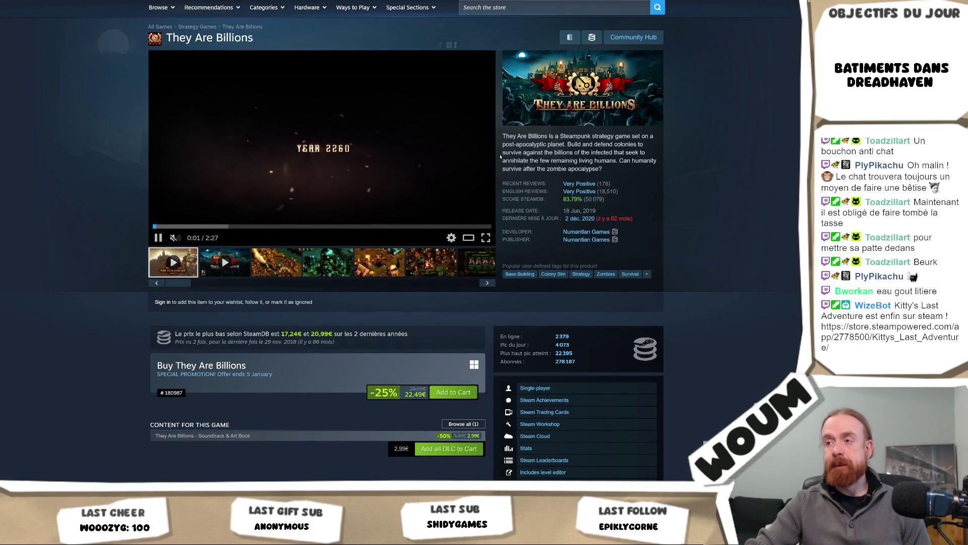
# Scroll past About This Game and More Like This to They Are Billions' Very Positive reviews (44,941).
pyautogui.scroll(-3, 501, 157)
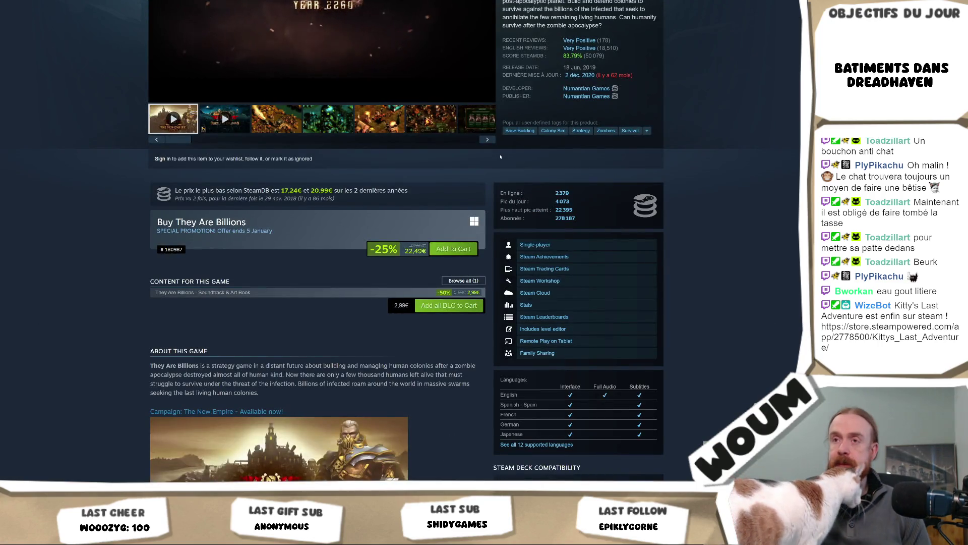
pyautogui.scroll(3, 500, 157)
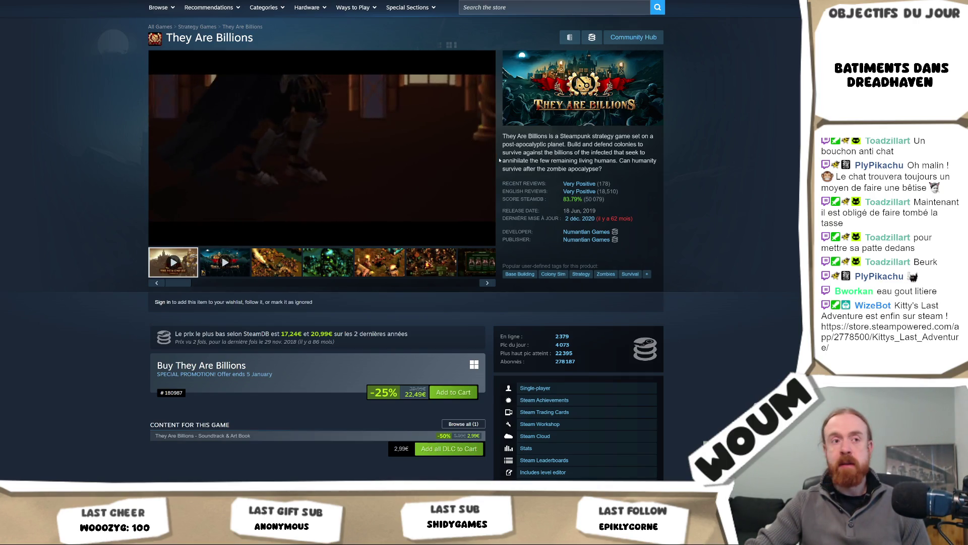
pyautogui.scroll(-7, 500, 160)
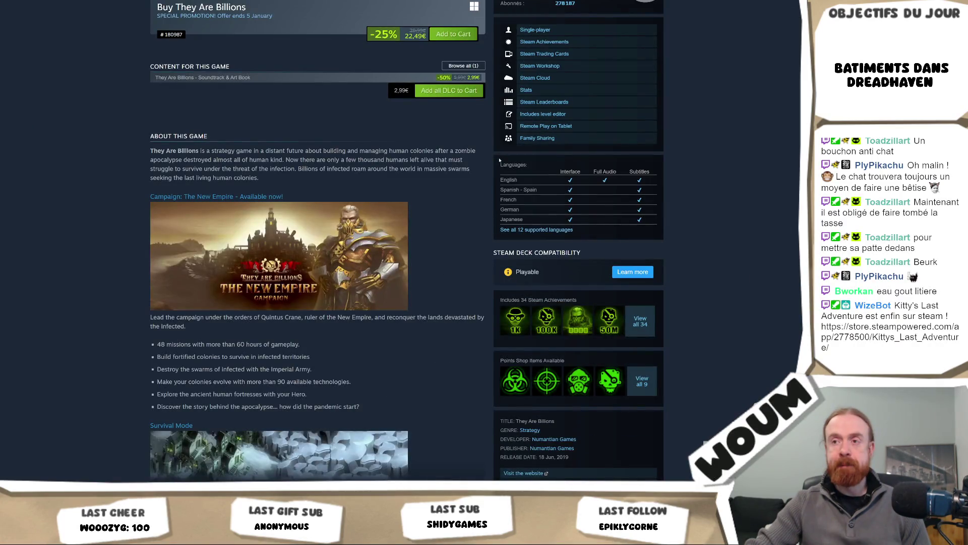
pyautogui.scroll(-4, 500, 161)
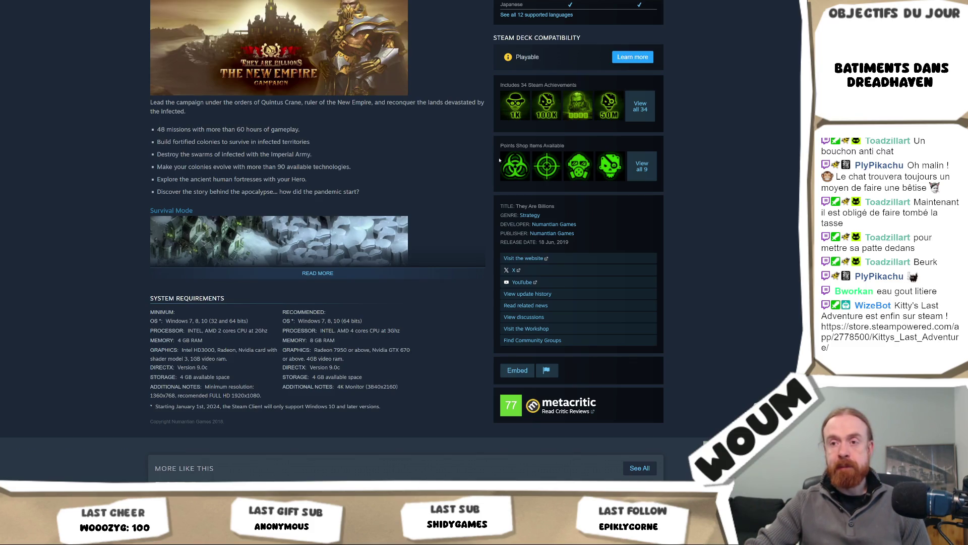
pyautogui.scroll(-8, 500, 161)
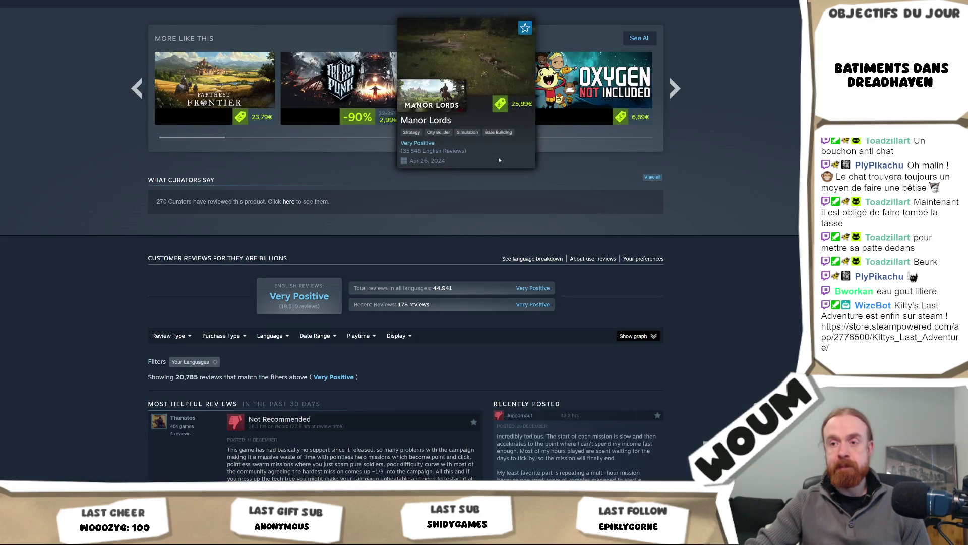
pyautogui.scroll(-1, 500, 160)
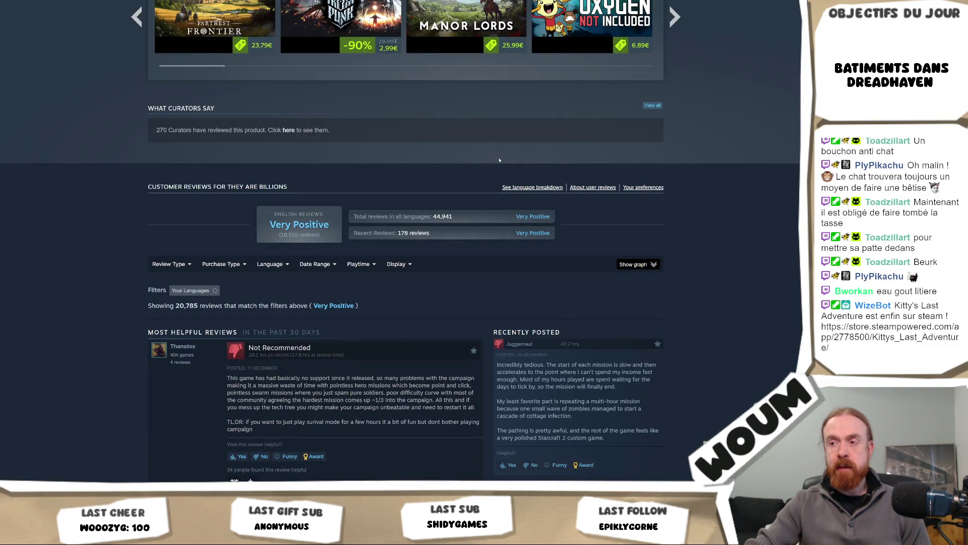
pyautogui.scroll(1, 475, 245)
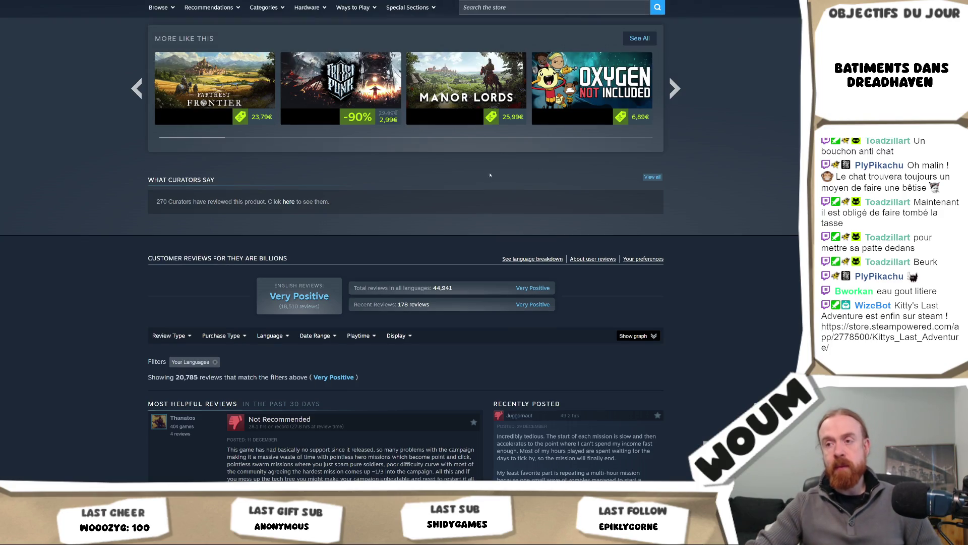
pyautogui.scroll(-1, 475, 245)
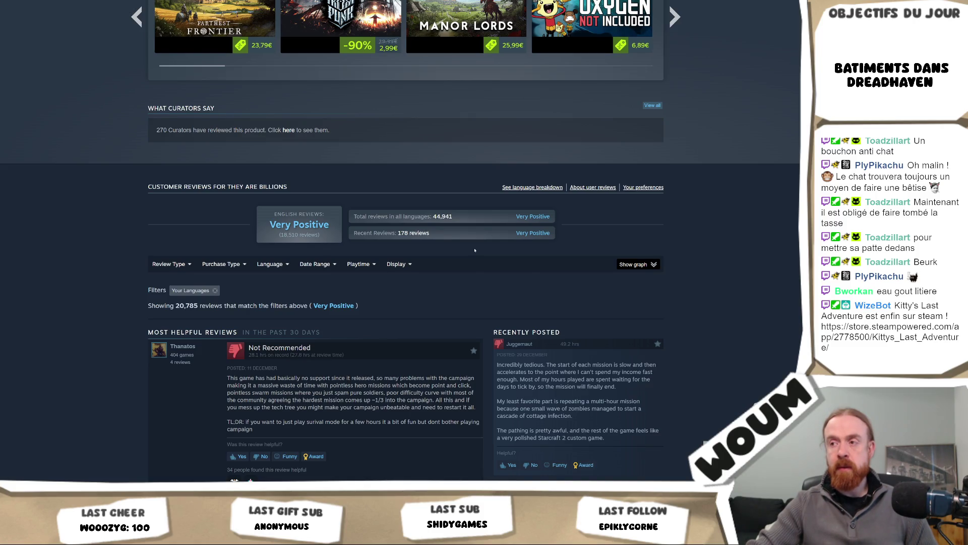
pyautogui.scroll(-3, 475, 250)
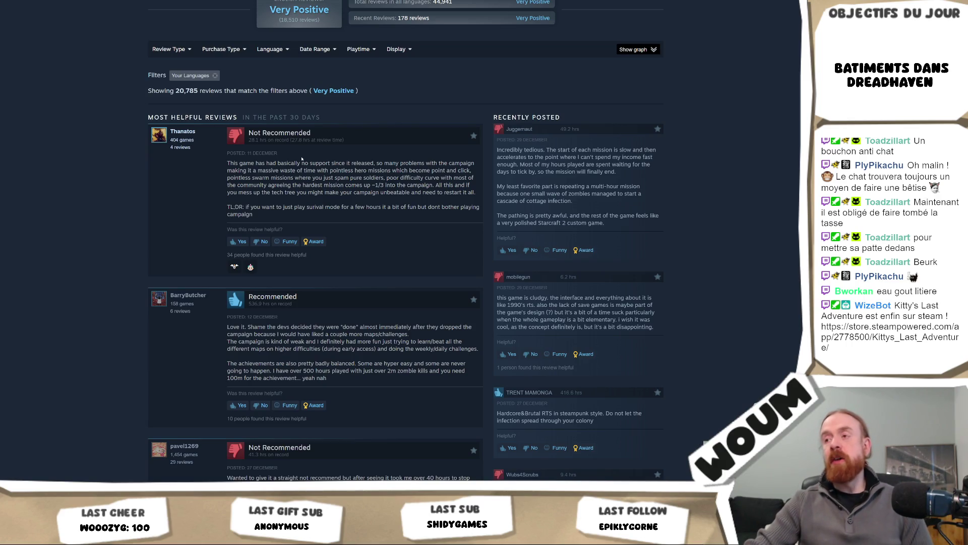
# Highlight the first review's complaint, read on through the reviews, then scroll back to System Requirements.
pyautogui.moveTo(303, 161); pyautogui.dragTo(320, 203)
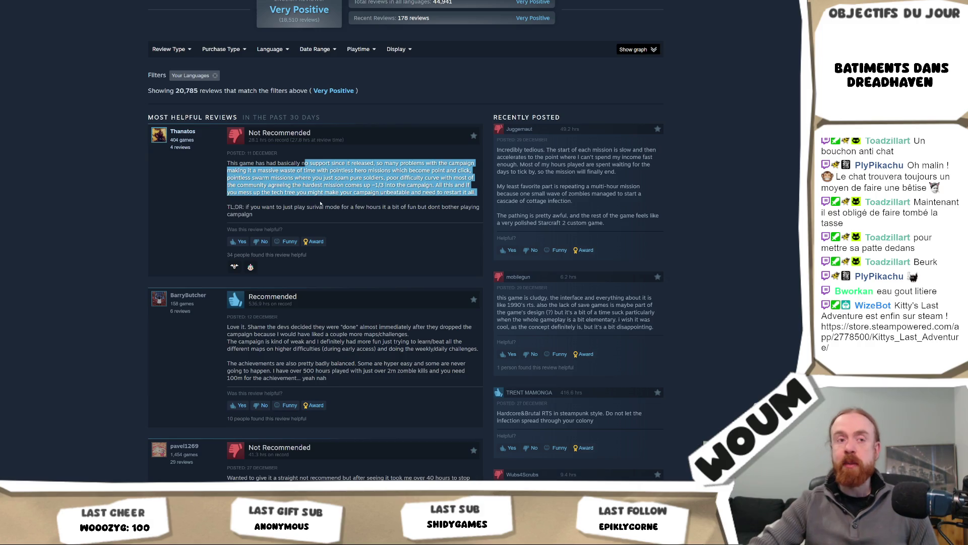
pyautogui.click(320, 203)
pyautogui.scroll(-1, 320, 203)
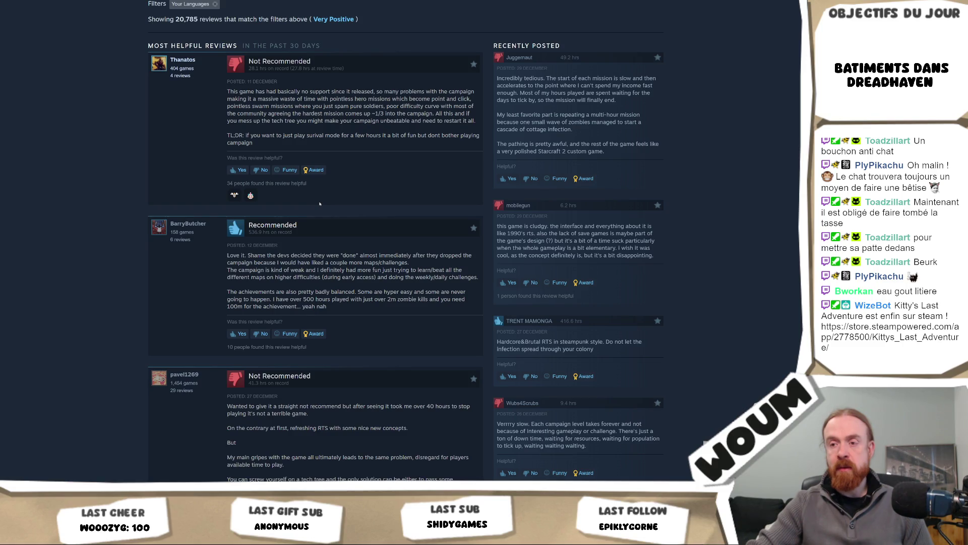
pyautogui.scroll(-1, 320, 204)
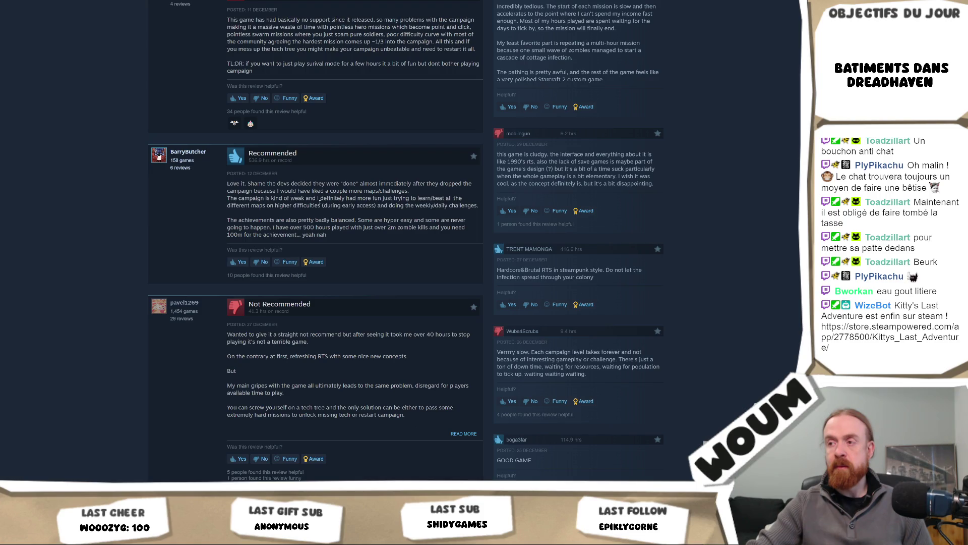
pyautogui.scroll(-1, 319, 201)
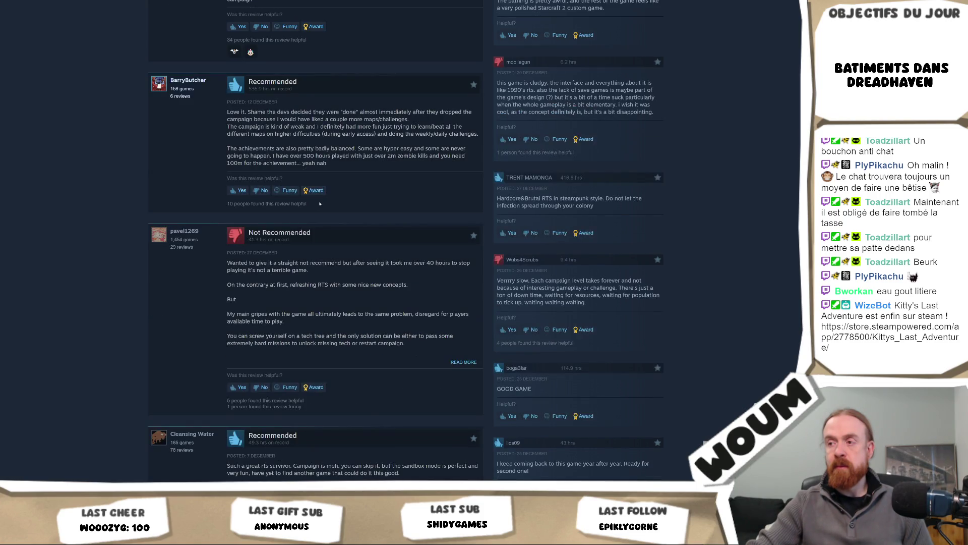
pyautogui.scroll(-3, 319, 203)
pyautogui.scroll(2, 319, 203)
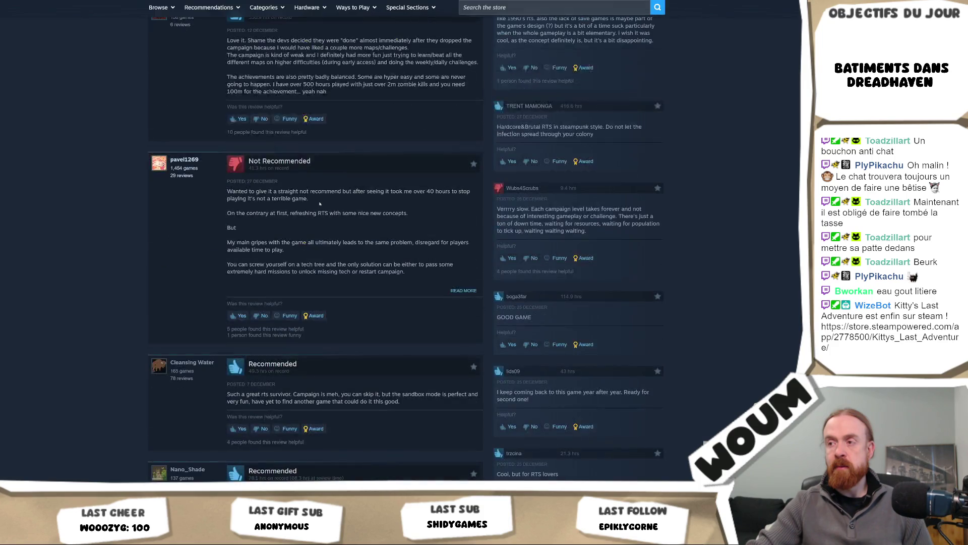
pyautogui.scroll(10, 319, 203)
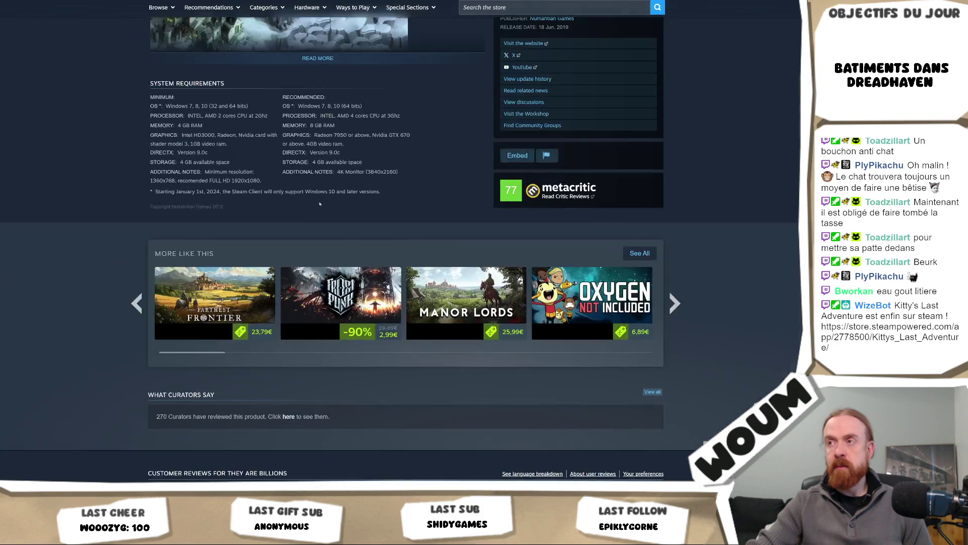
pyautogui.scroll(5, 319, 204)
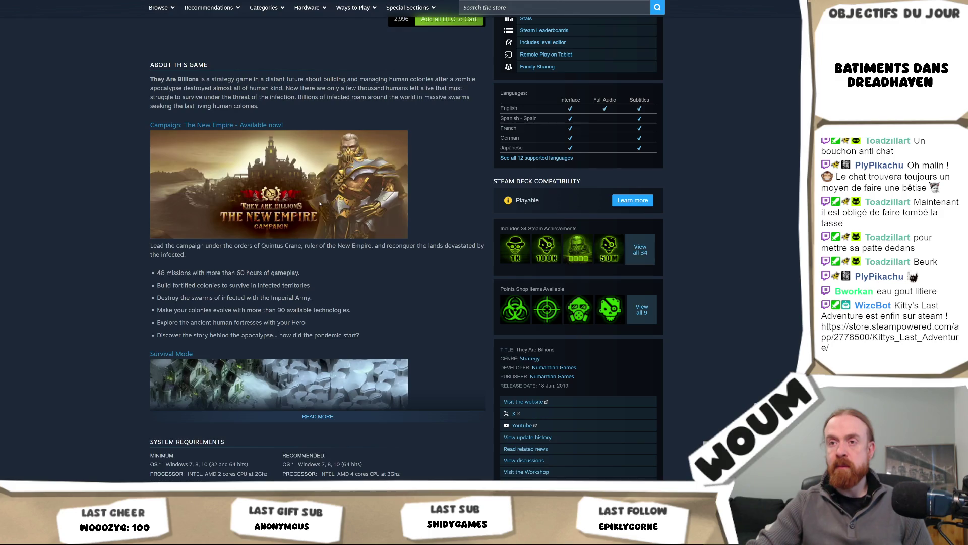
# Scroll to About This Game and highlight the New Empire campaign bullet points.
pyautogui.scroll(2, 319, 203)
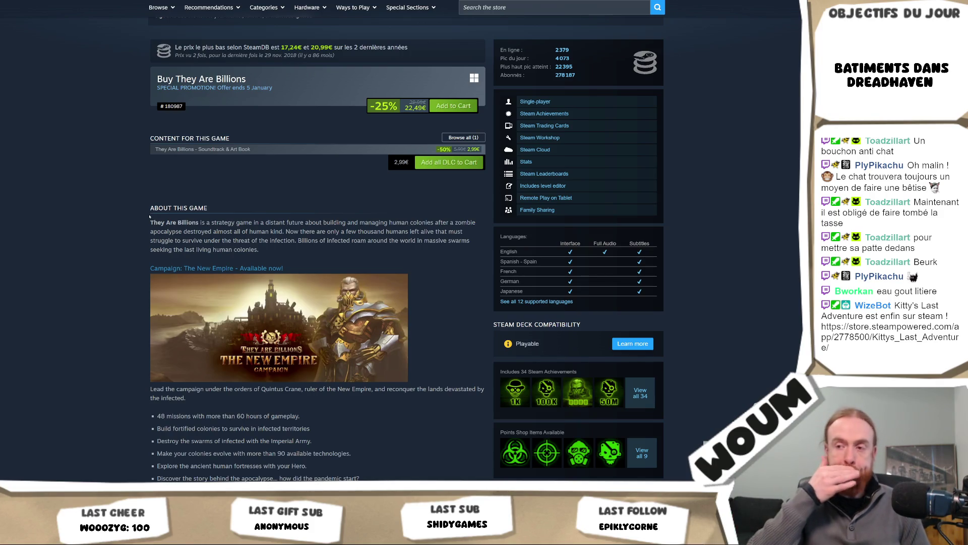
pyautogui.scroll(-2, 401, 406)
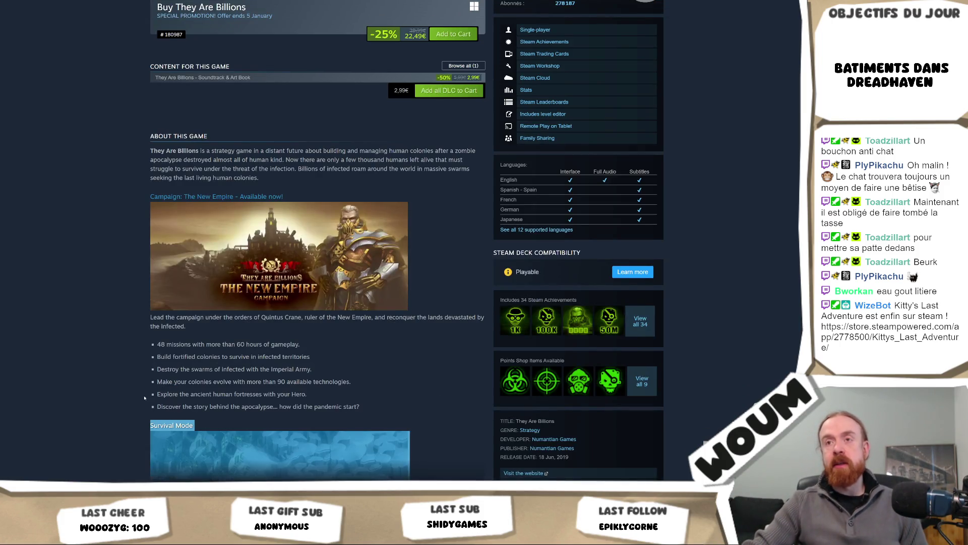
pyautogui.moveTo(401, 406)
pyautogui.mouseDown()
pyautogui.moveTo(153, 369)
pyautogui.moveTo(189, 303)
pyautogui.mouseUp()
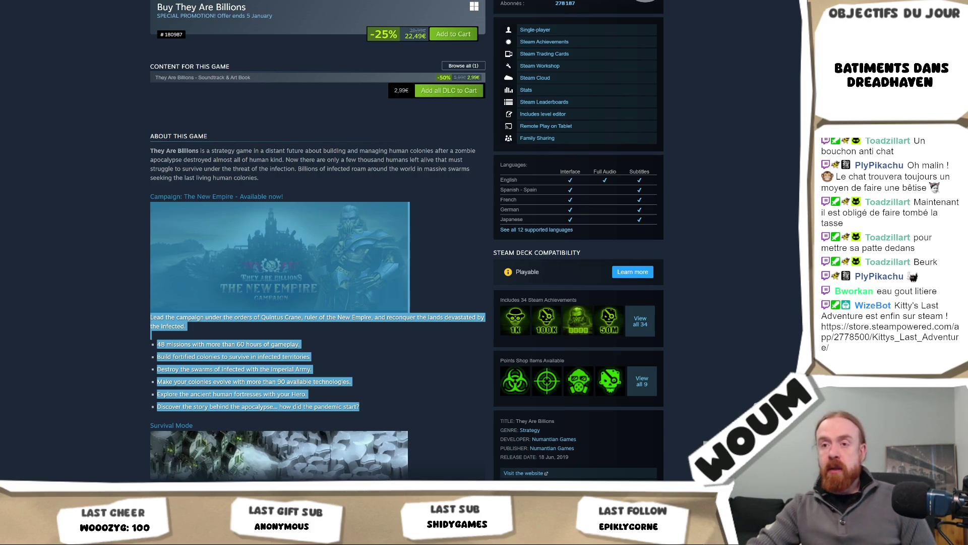
pyautogui.click(320, 369)
pyautogui.moveTo(361, 409)
pyautogui.mouseDown()
pyautogui.moveTo(156, 410)
pyautogui.moveTo(145, 398)
pyautogui.moveTo(152, 407)
pyautogui.mouseUp()
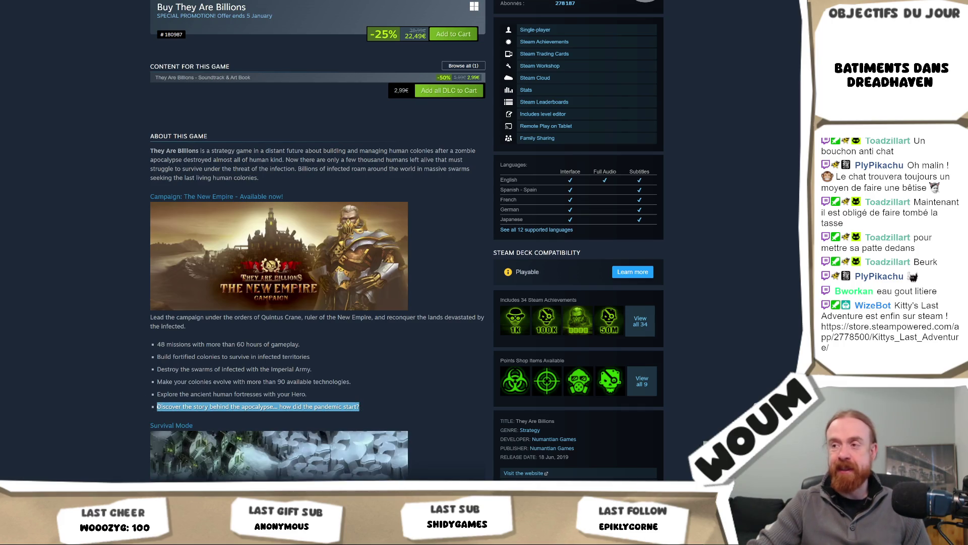
# Expand the full They Are Billions description with READ MORE and scroll into it.
pyautogui.scroll(-3, 257, 345)
pyautogui.click(257, 346)
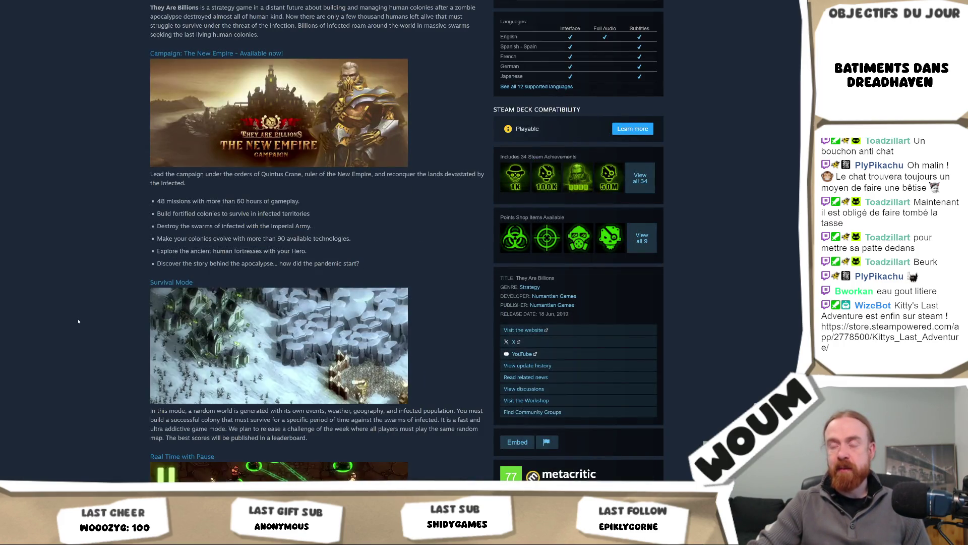
pyautogui.scroll(-3, 78, 321)
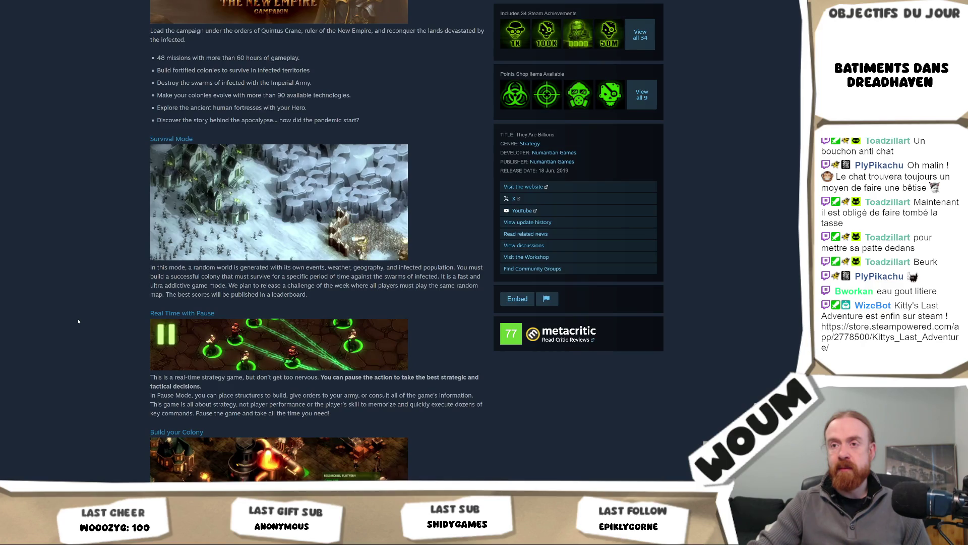
pyautogui.scroll(-6, 78, 321)
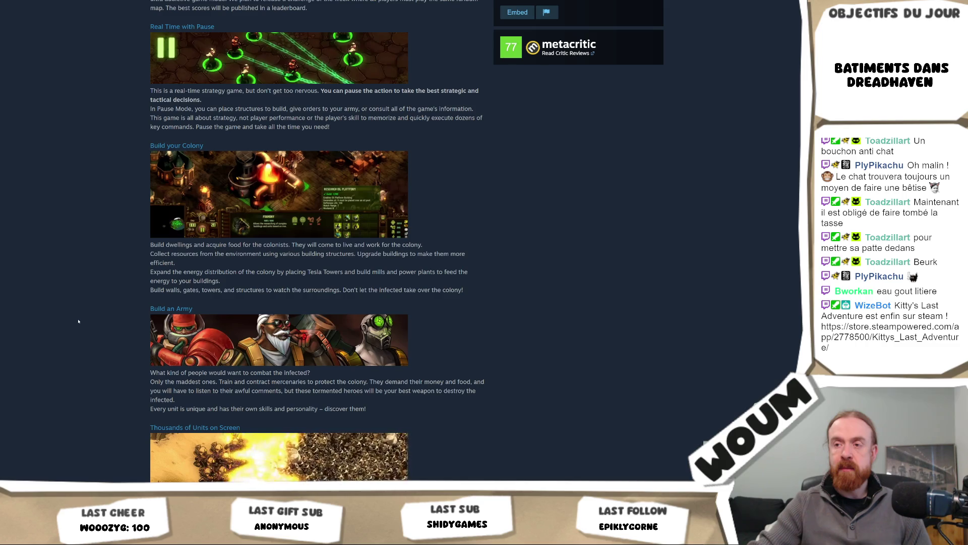
# Scroll through system requirements and recent reviews to the Recommended review citing over 500 hours.
pyautogui.scroll(-1, 78, 321)
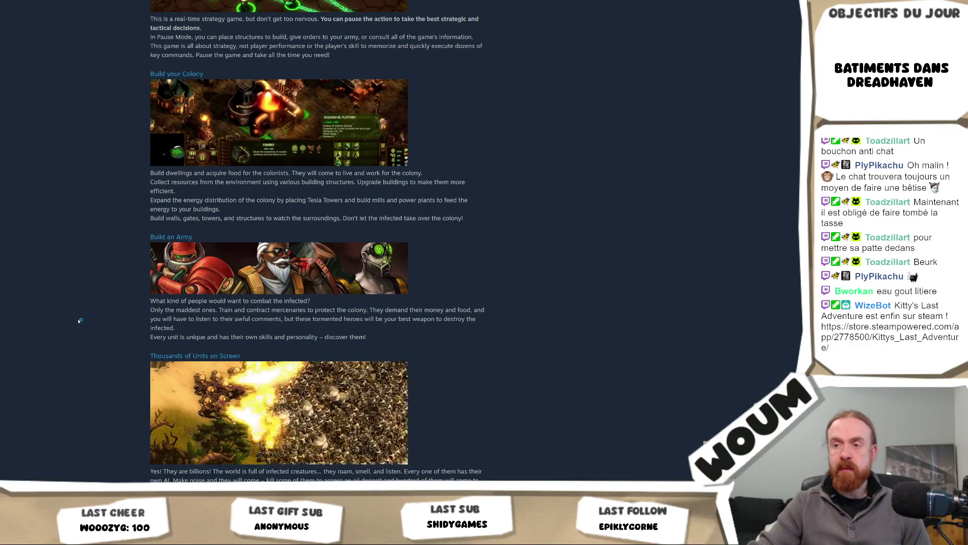
pyautogui.scroll(-1, 79, 321)
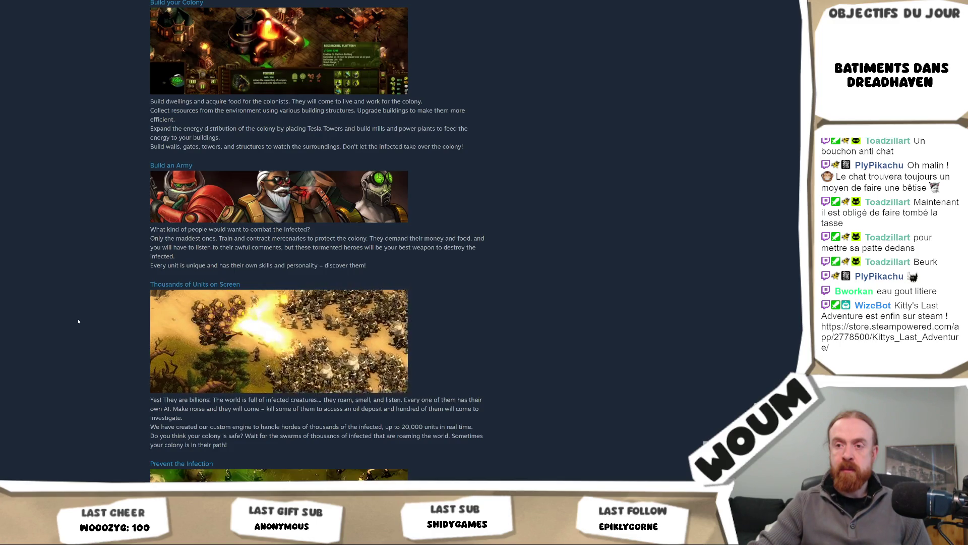
pyautogui.scroll(-3, 79, 320)
pyautogui.scroll(-3, 78, 321)
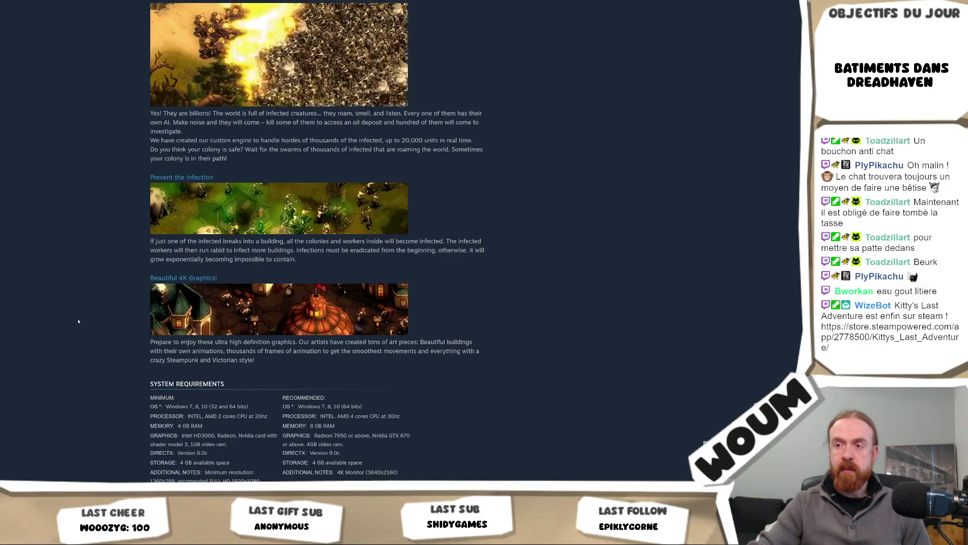
pyautogui.scroll(15, 78, 321)
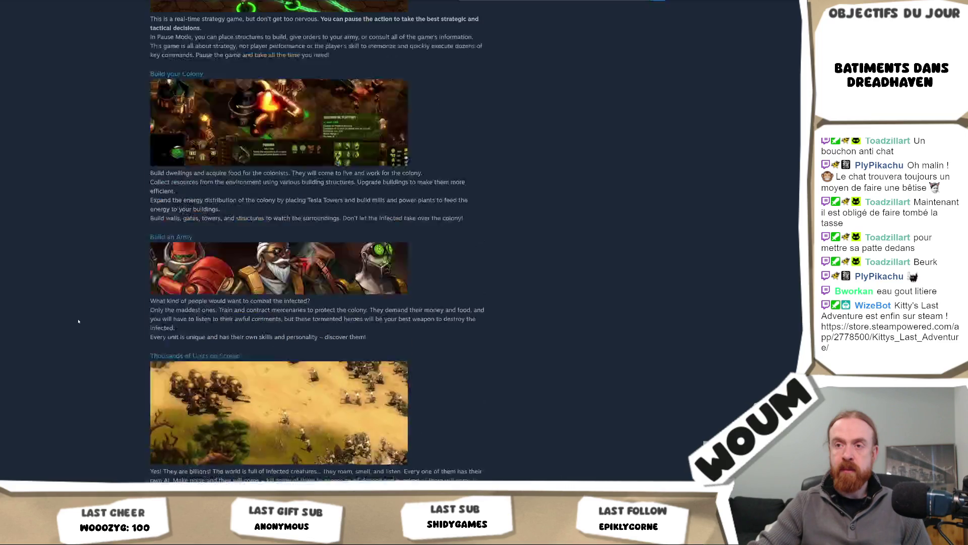
pyautogui.scroll(6, 78, 321)
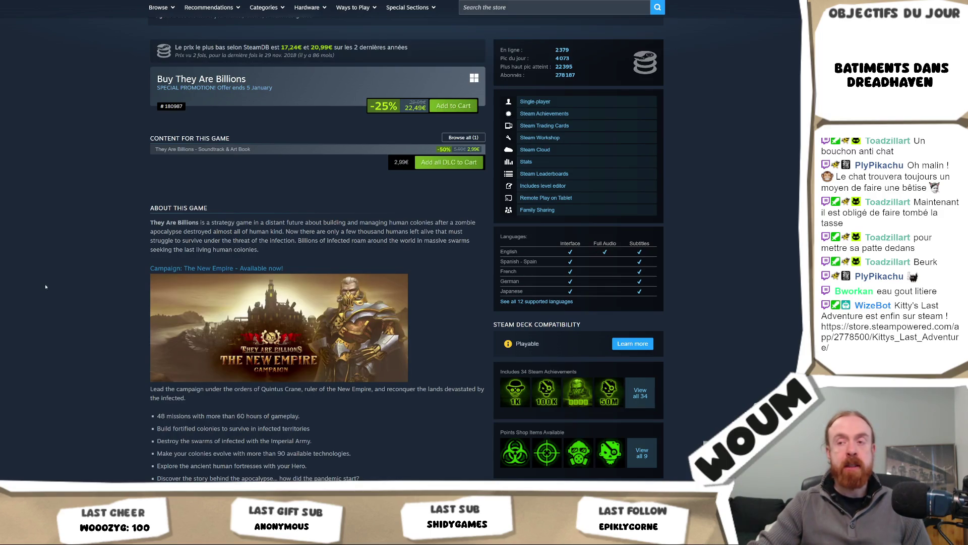
pyautogui.scroll(-20, 46, 286)
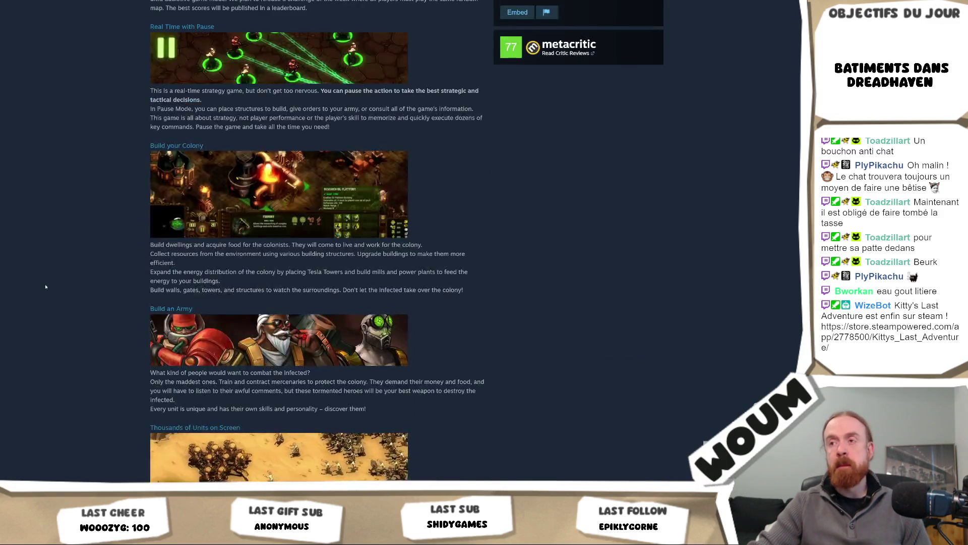
pyautogui.scroll(-6, 45, 287)
pyautogui.scroll(1, 45, 286)
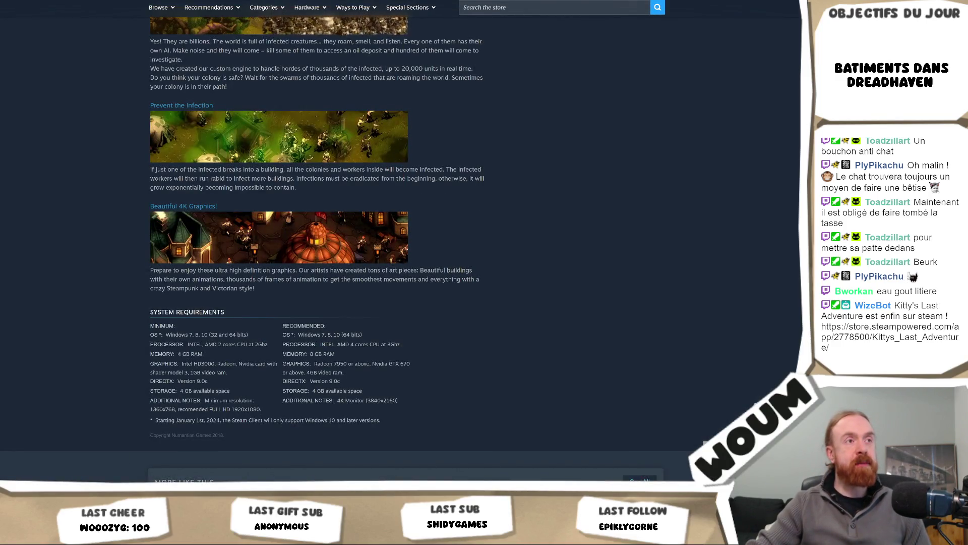
pyautogui.scroll(20, 371, 262)
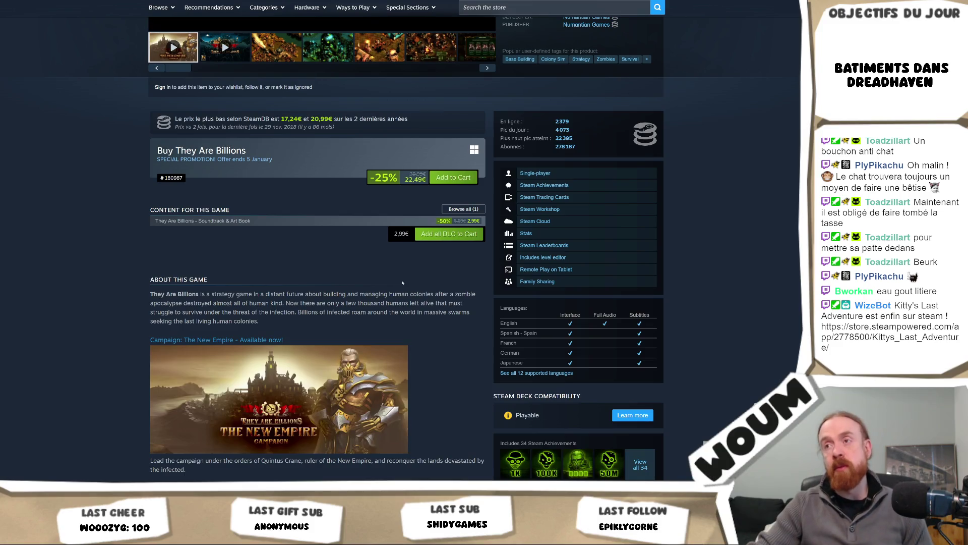
pyautogui.scroll(-7, 401, 279)
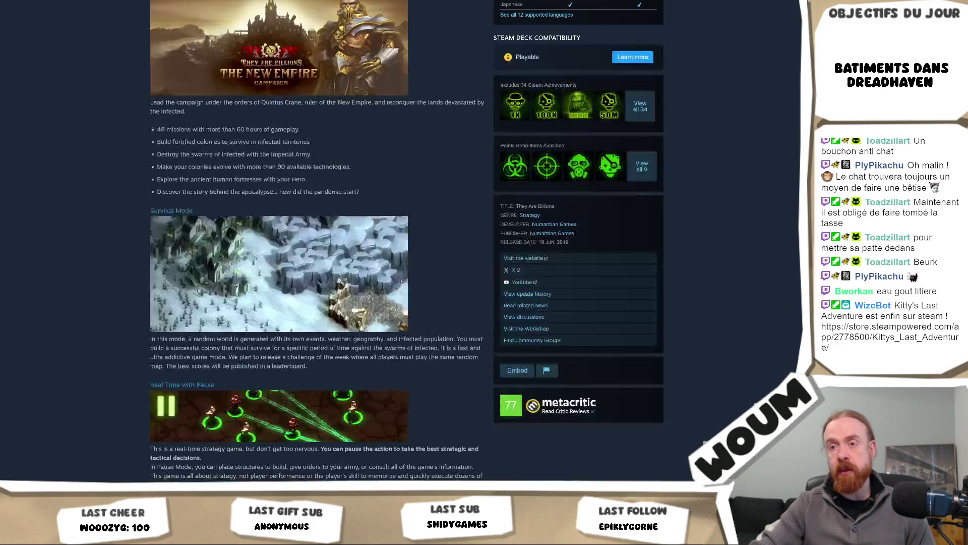
pyautogui.scroll(-3, 401, 281)
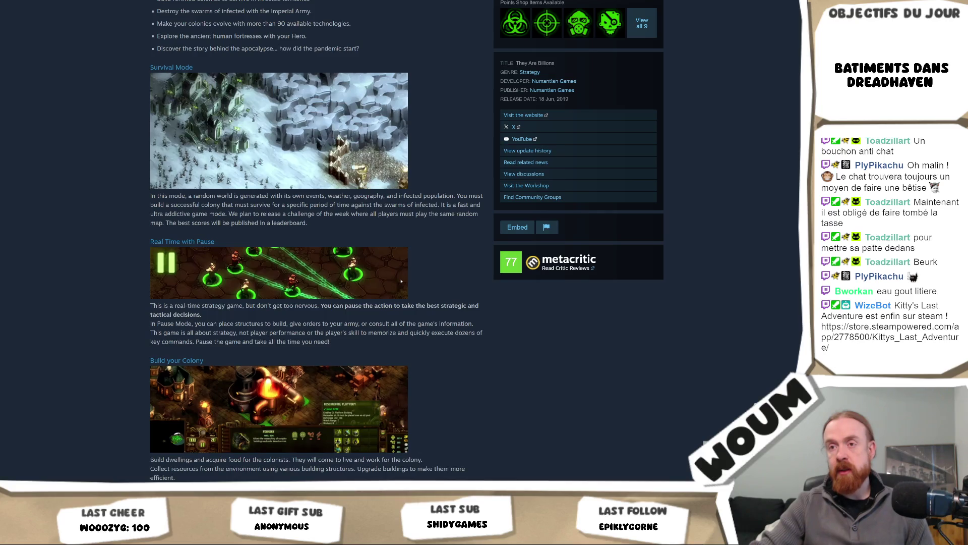
pyautogui.scroll(7, 401, 281)
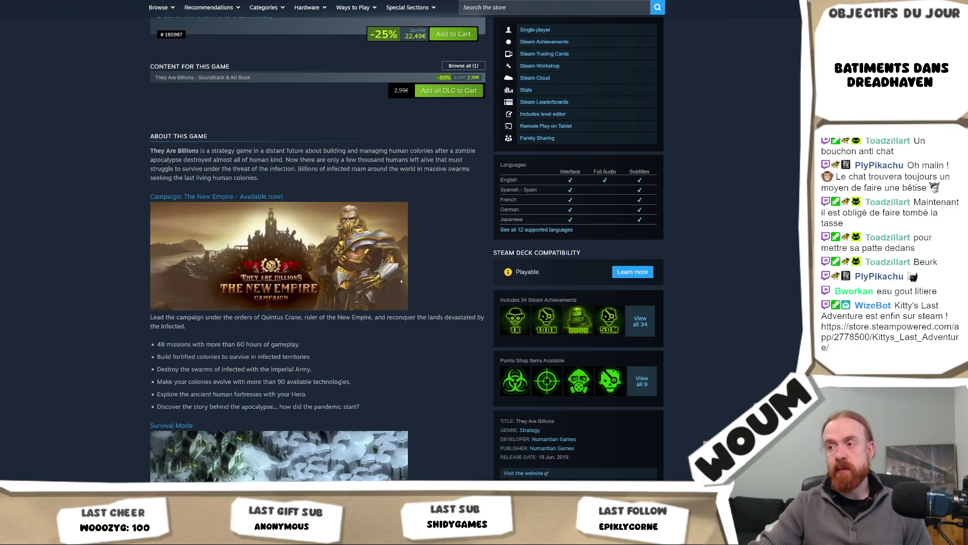
pyautogui.scroll(4, 401, 281)
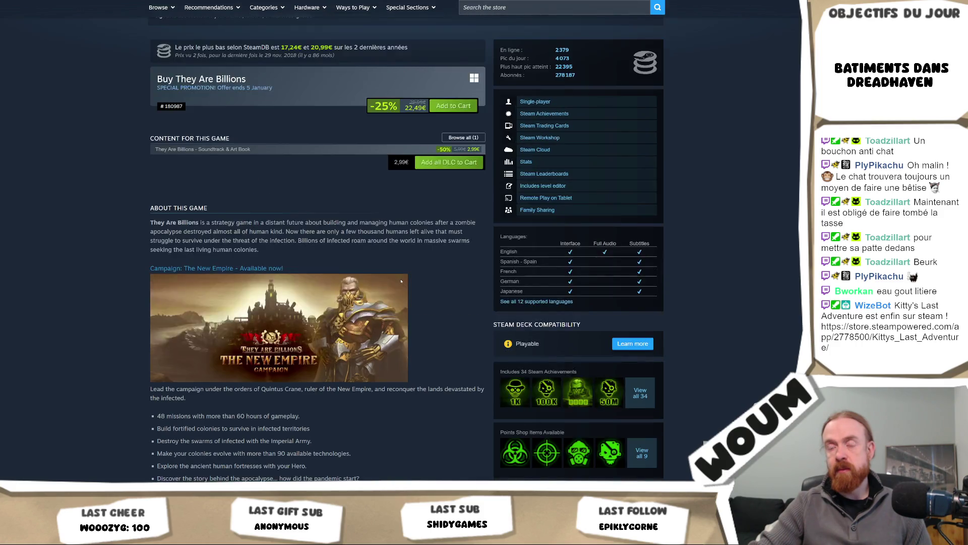
pyautogui.scroll(4, 402, 281)
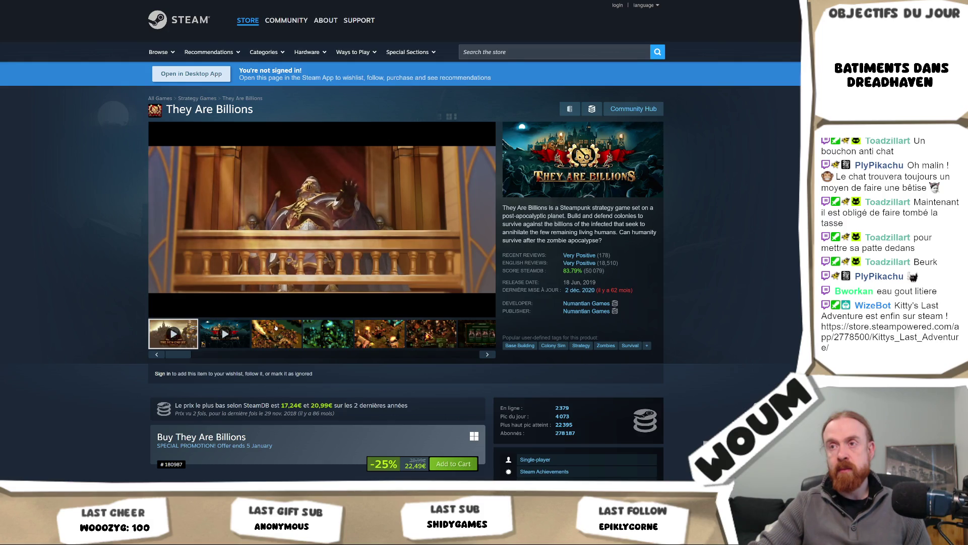
pyautogui.scroll(-8, 276, 327)
pyautogui.scroll(-18, 275, 326)
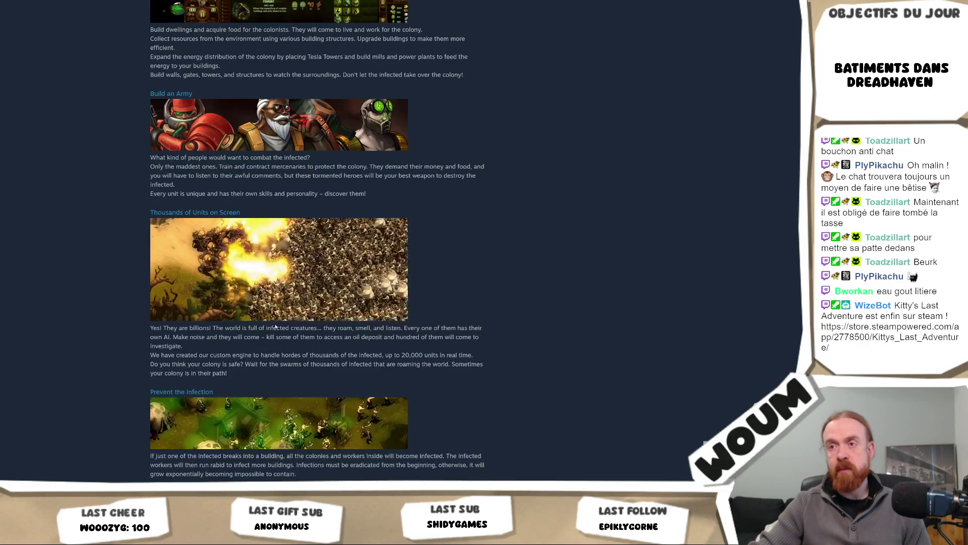
pyautogui.scroll(-15, 275, 327)
pyautogui.scroll(-12, 275, 326)
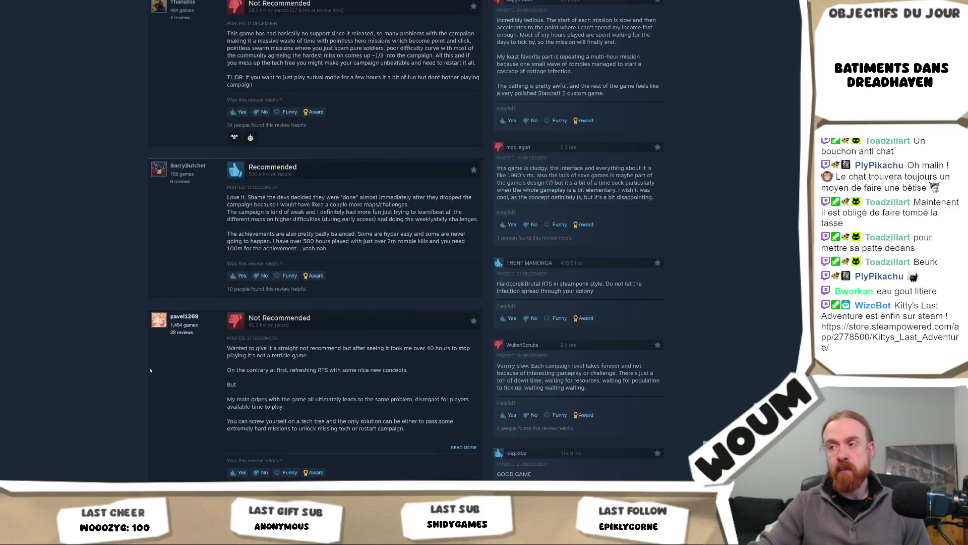
pyautogui.scroll(-10, 150, 370)
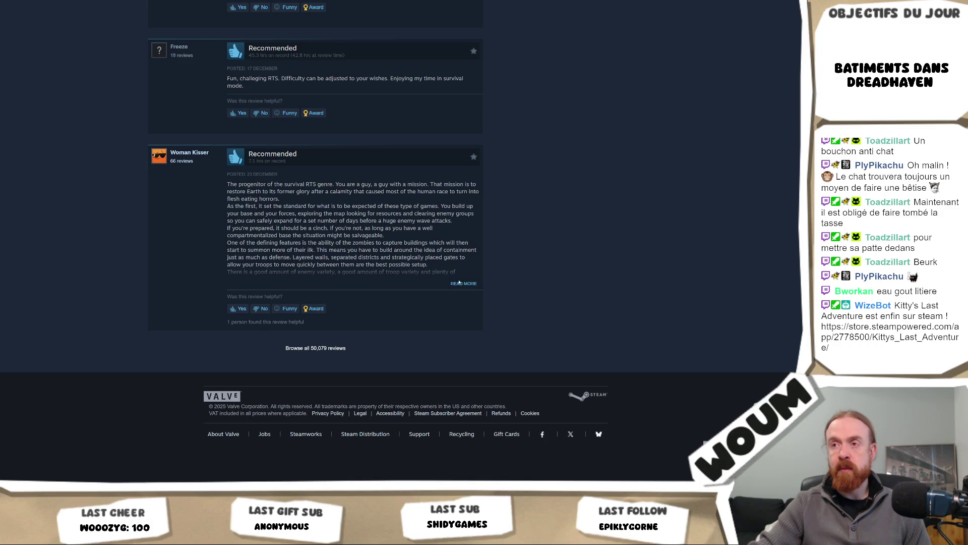
# Expand the last recommended They Are Billions review and read down to the 'Browse all reviews' link.
pyautogui.click(463, 284)
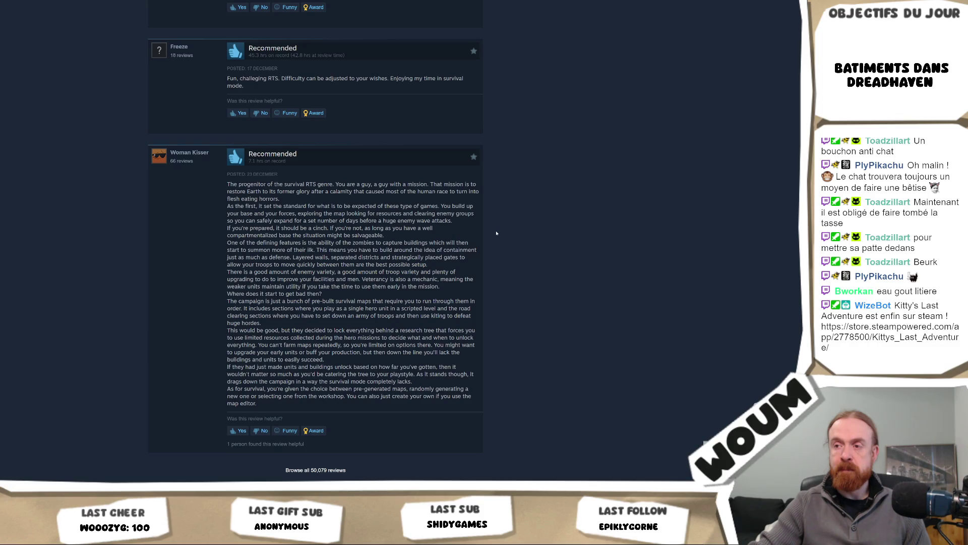
pyautogui.scroll(-3, 496, 233)
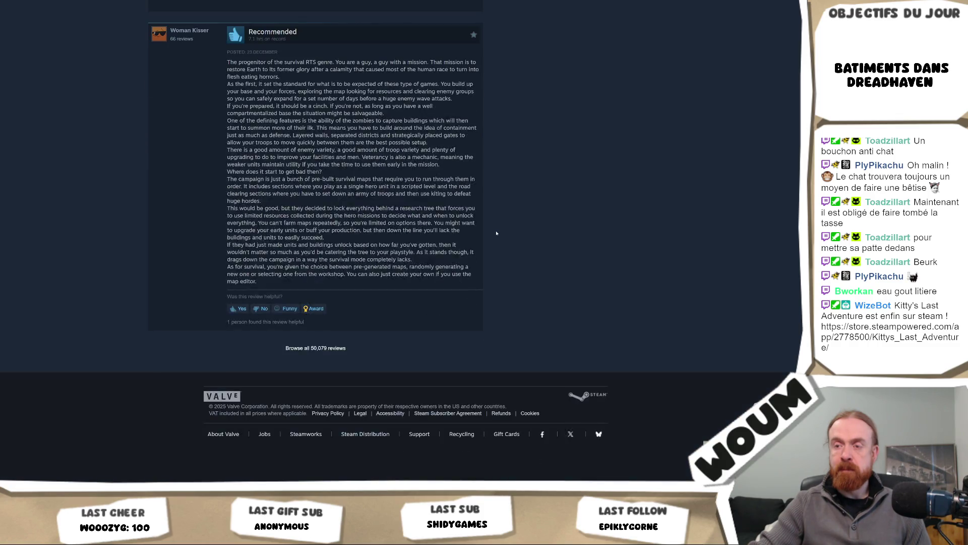
# Scroll back up to the They Are Billions header and trailer, then switch to the DreadHavenV2 Unity project.
pyautogui.scroll(15, 497, 233)
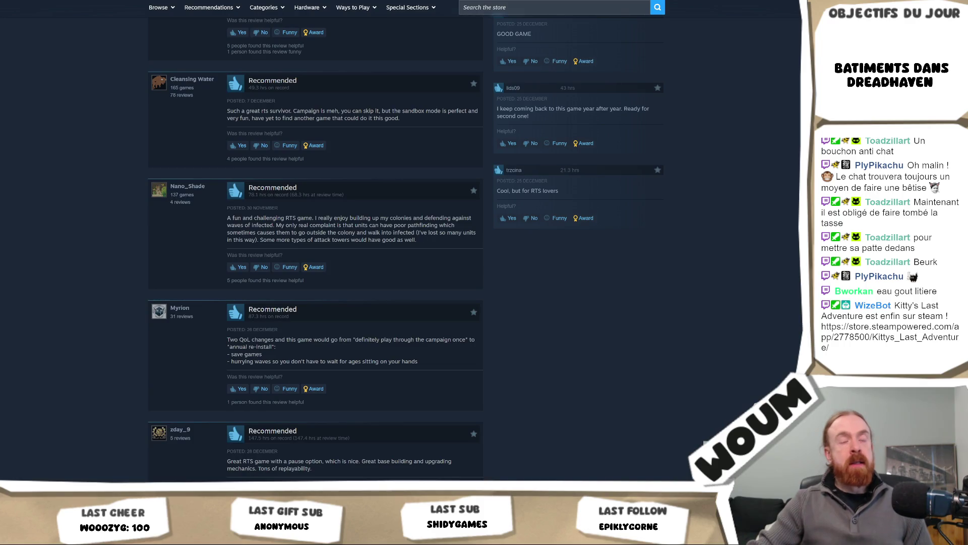
pyautogui.scroll(8, 332, 218)
pyautogui.scroll(20, 332, 218)
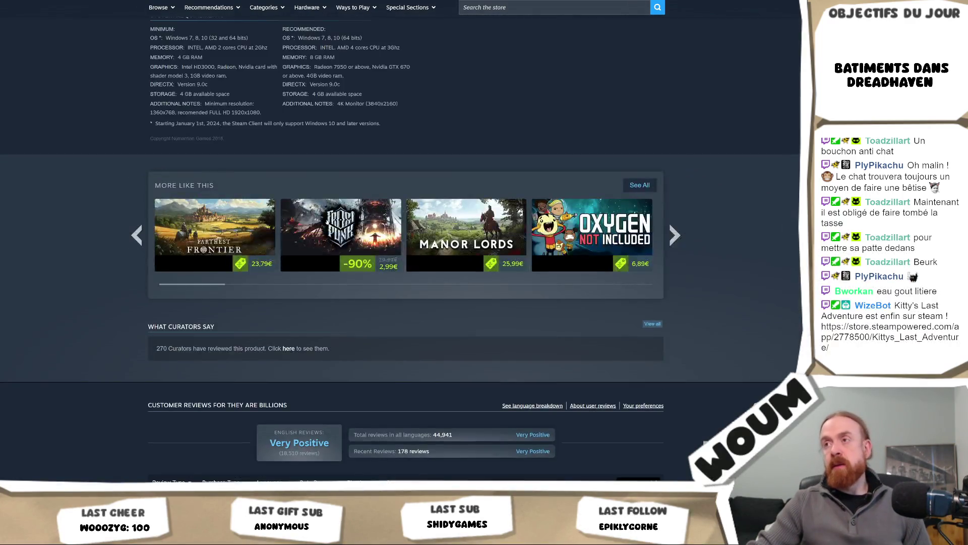
pyautogui.scroll(-5, 321, 229)
pyautogui.scroll(15, 321, 230)
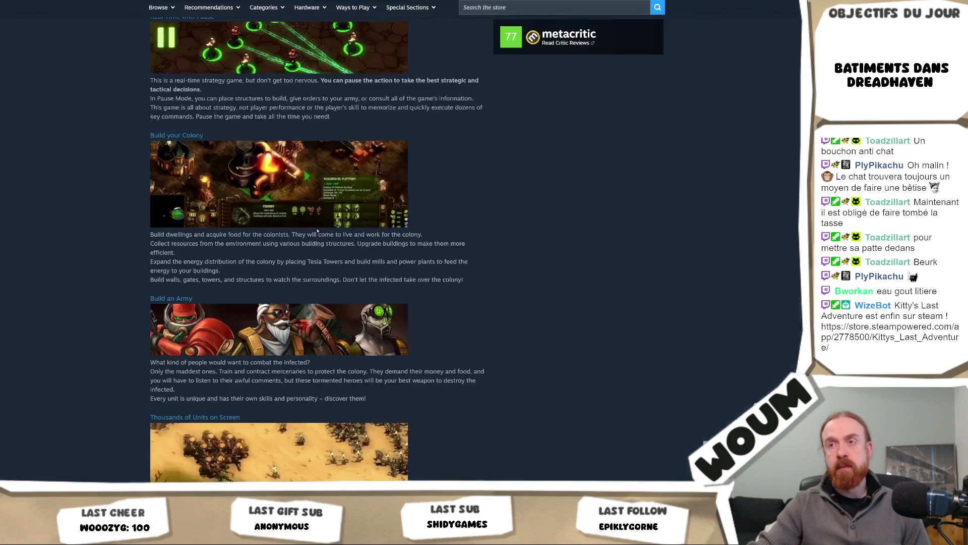
pyautogui.scroll(-5, 318, 231)
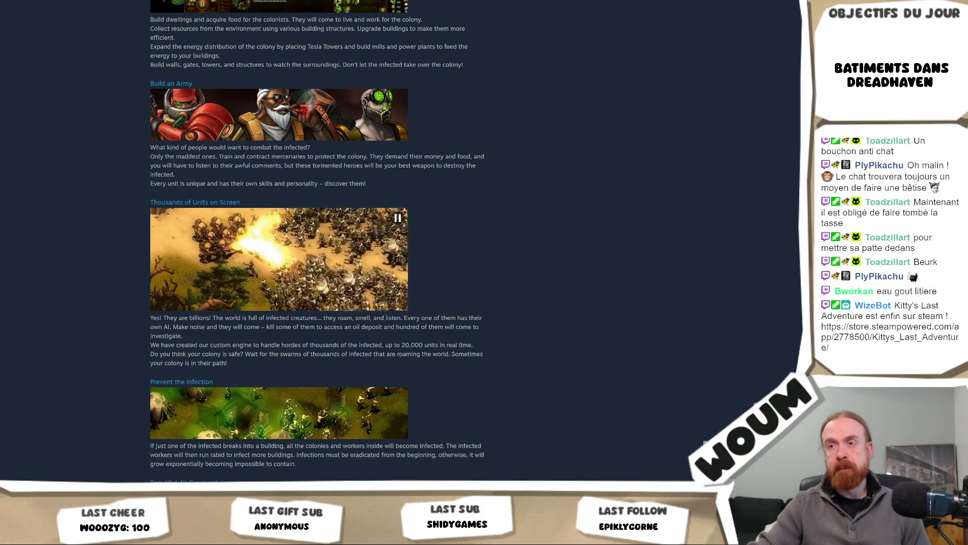
pyautogui.scroll(8, 317, 231)
pyautogui.scroll(5, 317, 231)
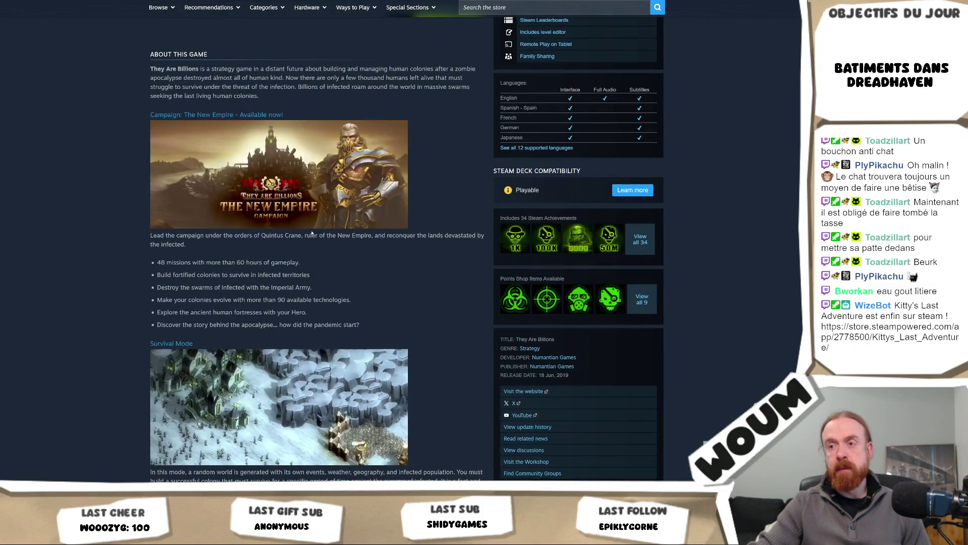
pyautogui.scroll(7, 312, 232)
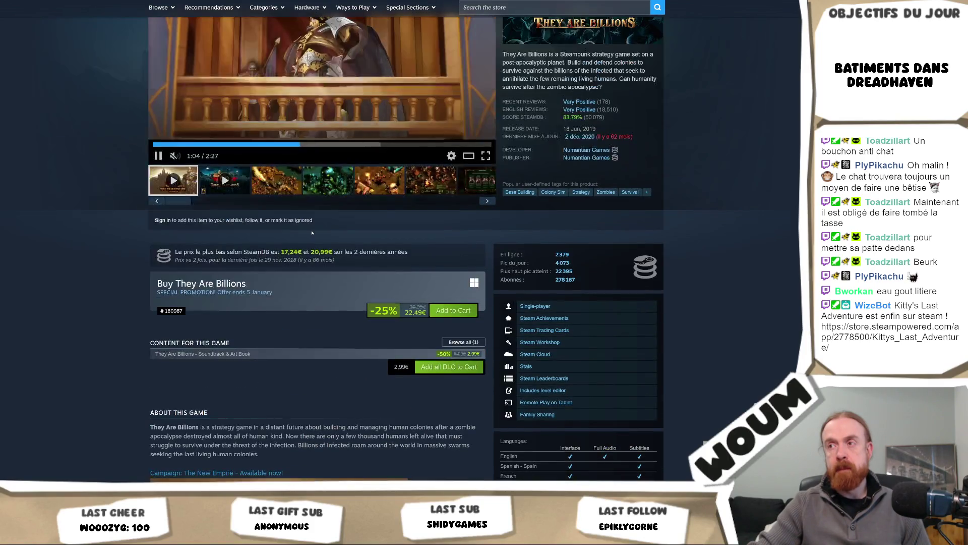
pyautogui.scroll(3, 312, 232)
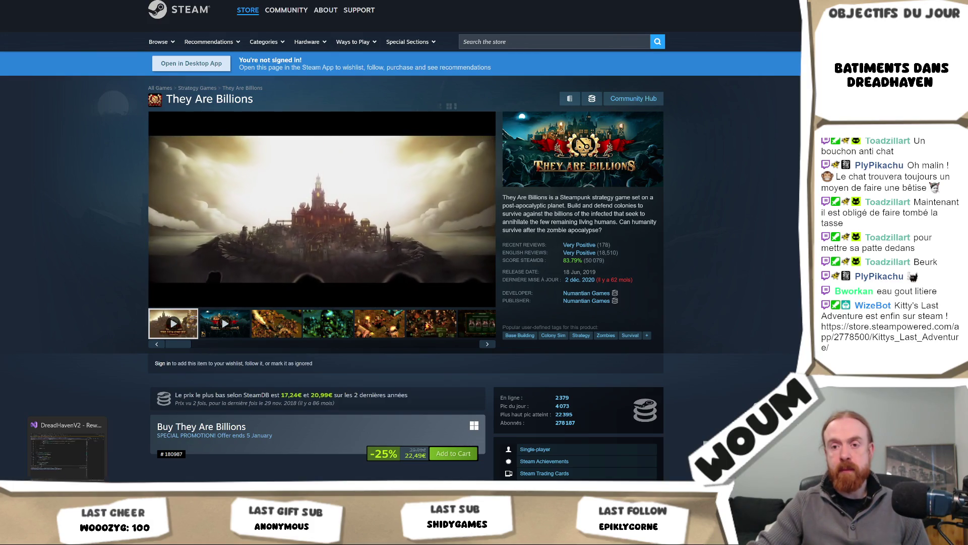
pyautogui.moveTo(49, 535)
pyautogui.click(49, 451)
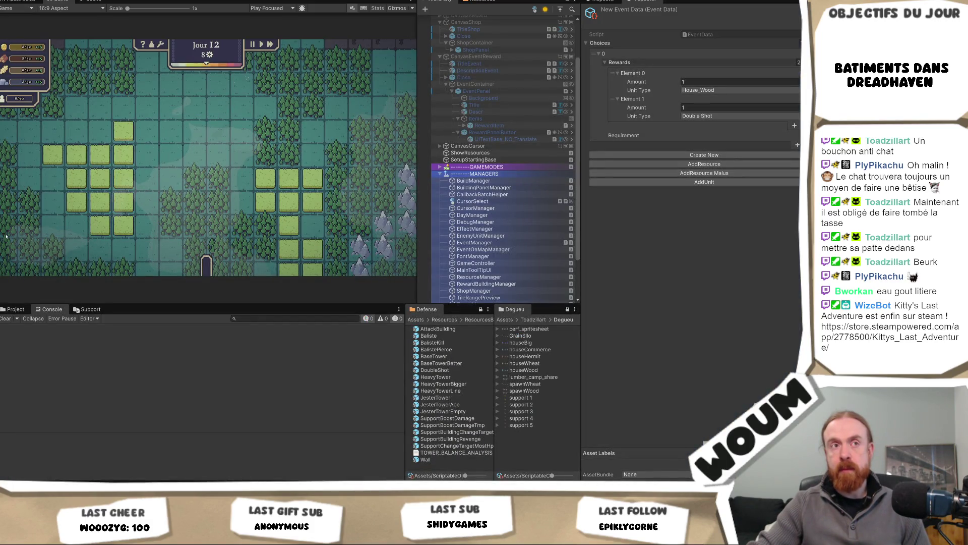
pyautogui.hotkey('alt', 'Tab')
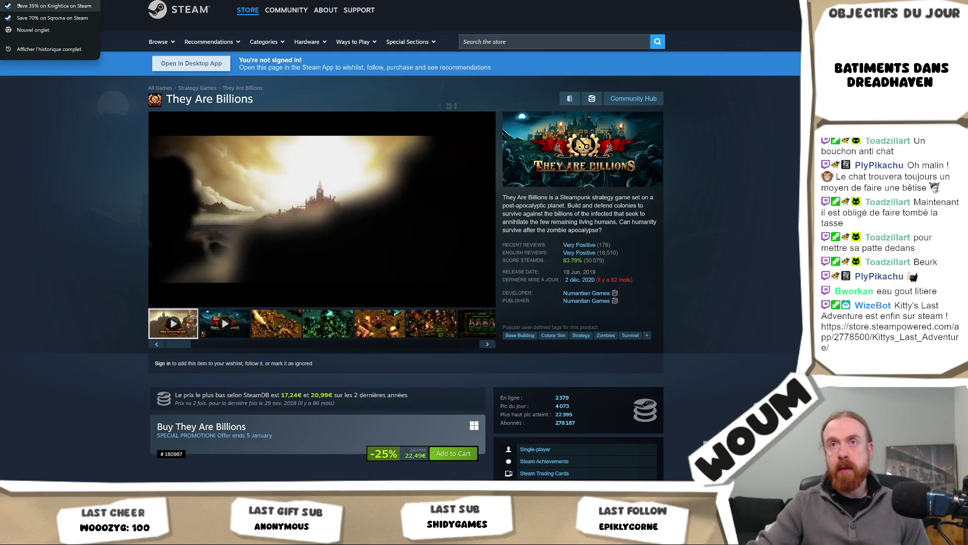
pyautogui.hotkey('alt', 'Left')
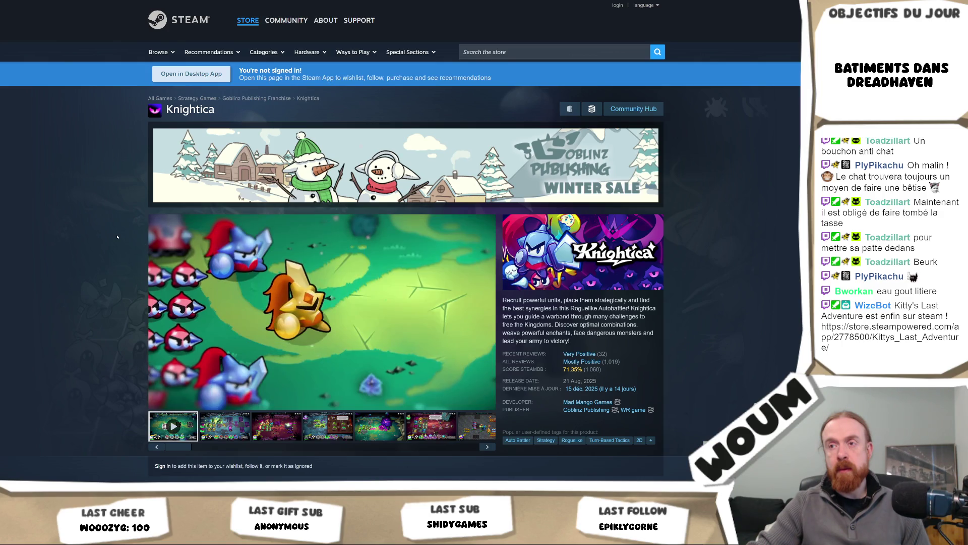
pyautogui.scroll(-4, 116, 237)
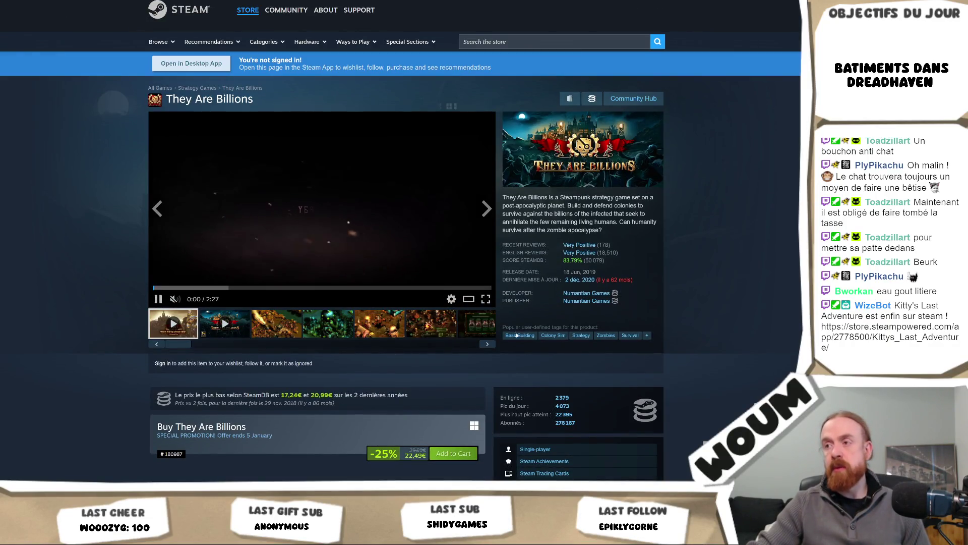
# Open the Base Building games listing and filter it to the Tower Defense genre.
pyautogui.click(516, 339)
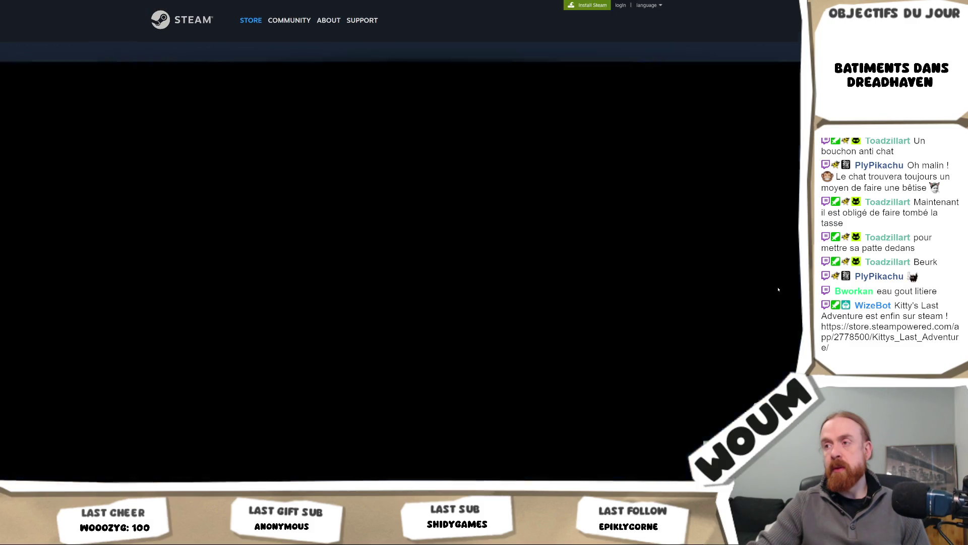
pyautogui.scroll(-4, 508, 290)
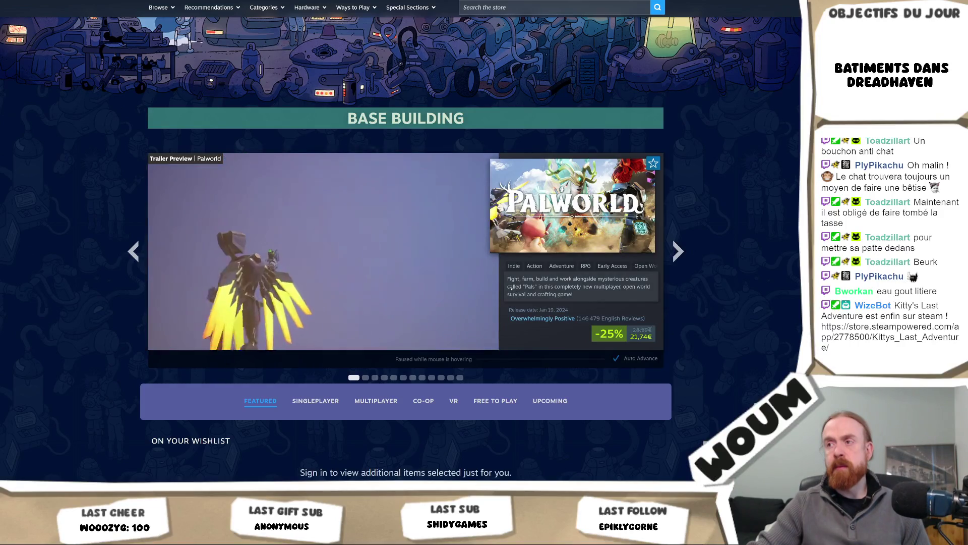
pyautogui.scroll(-2, 720, 301)
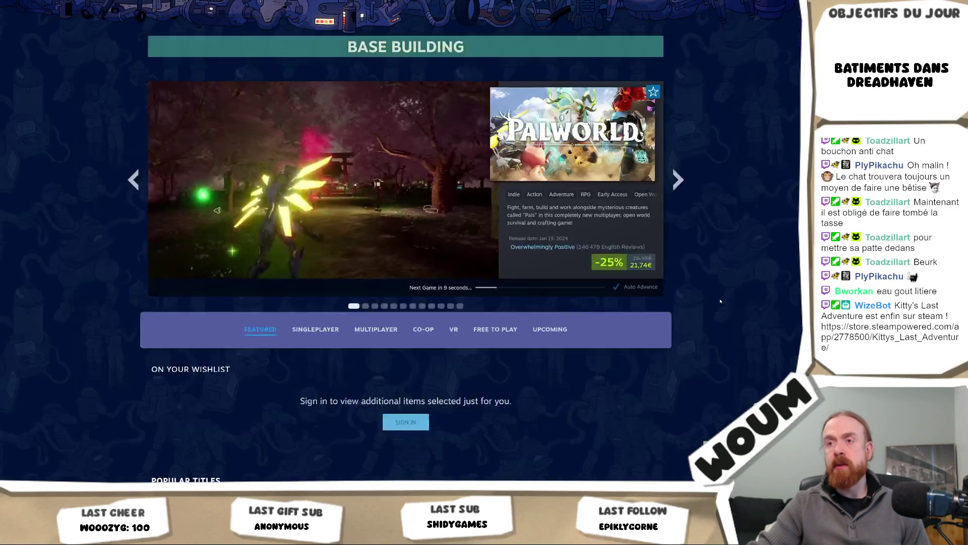
pyautogui.scroll(-5, 720, 301)
pyautogui.scroll(-4, 720, 301)
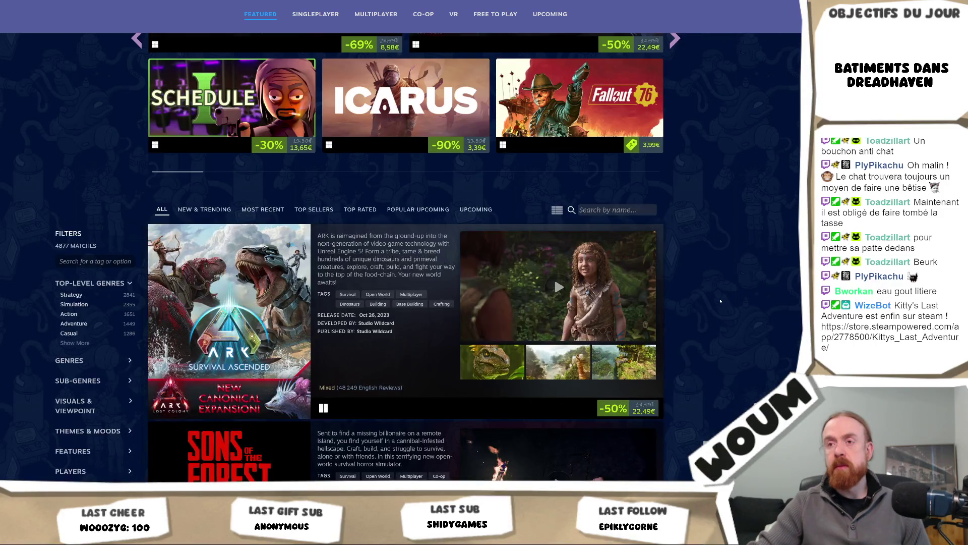
pyautogui.scroll(-3, 78, 313)
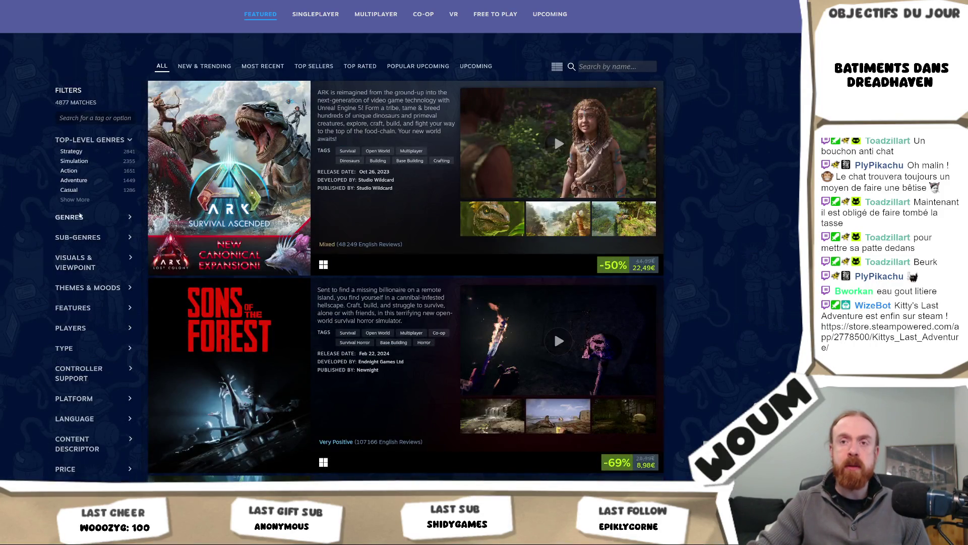
pyautogui.click(84, 200)
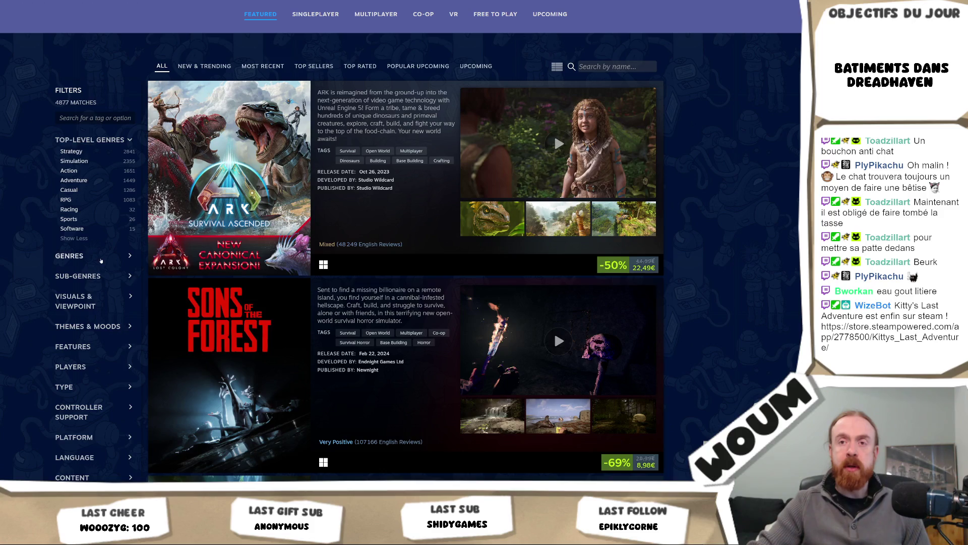
pyautogui.click(73, 256)
pyautogui.click(93, 316)
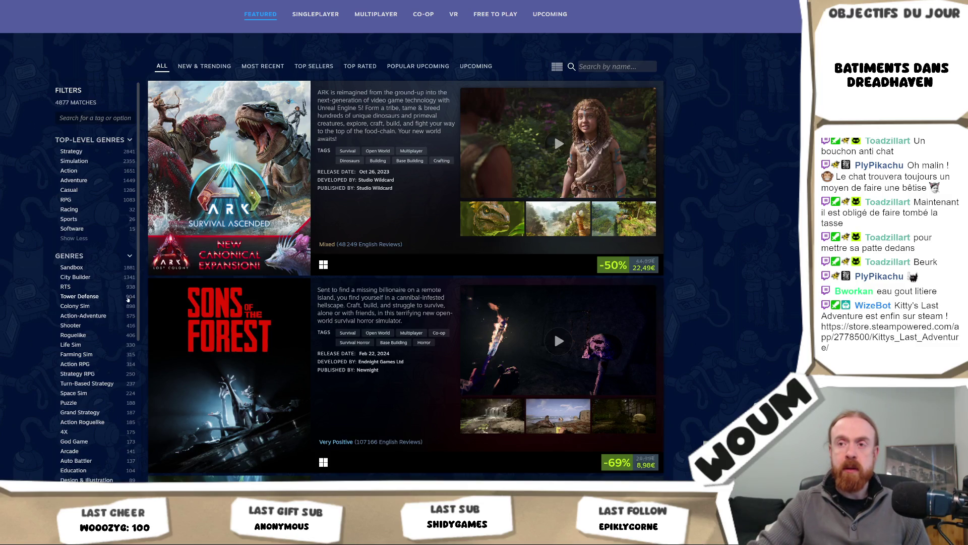
pyautogui.click(97, 299)
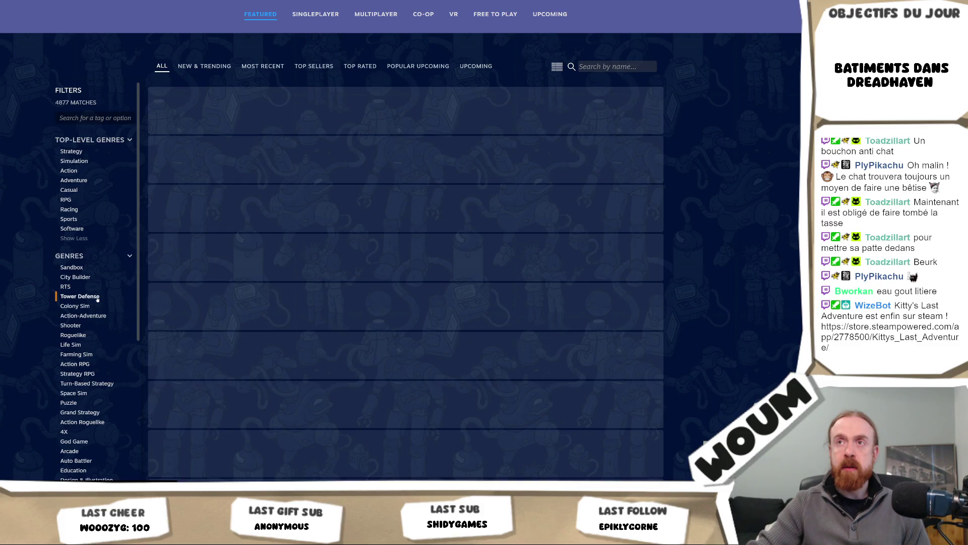
# Open the Monsters are Coming! Rock & Road store page from the Tower Defense list.
pyautogui.scroll(-3, 405, 274)
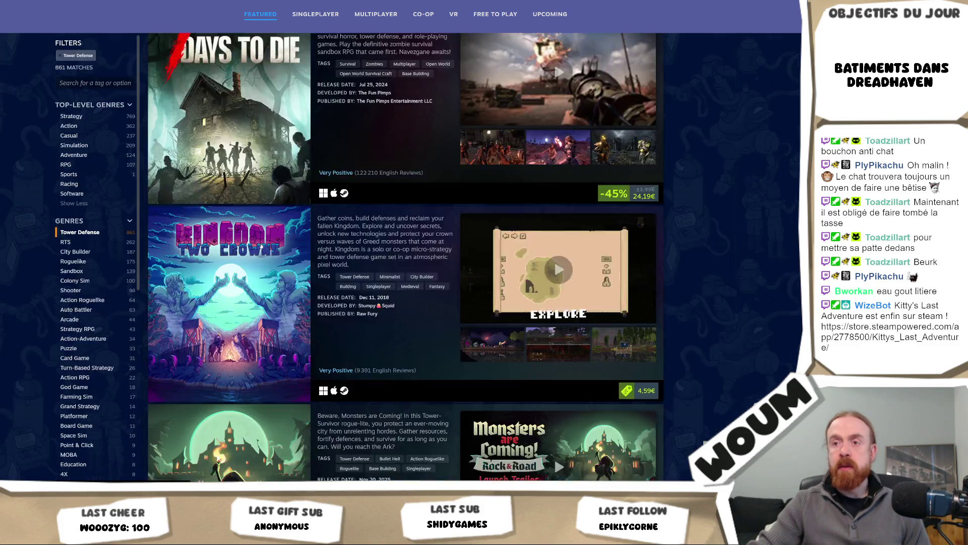
pyautogui.scroll(-3, 405, 273)
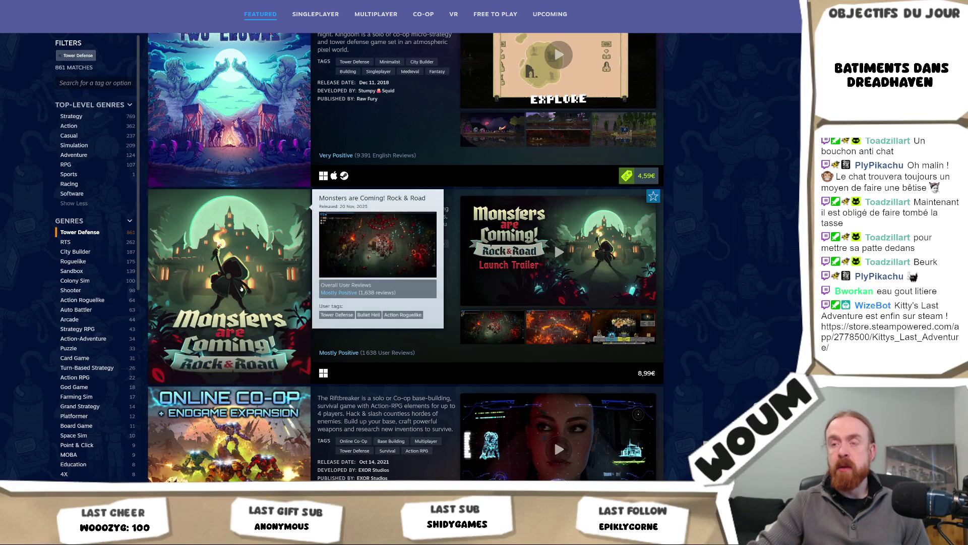
pyautogui.rightClick(281, 272)
pyautogui.click(263, 105)
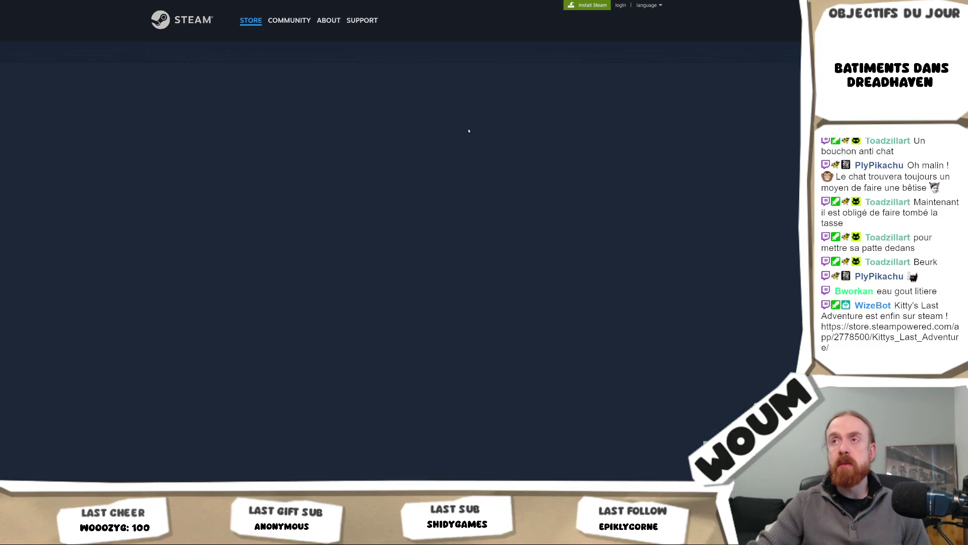
# Scroll to the Monsters are Coming! Rock & Road trailer and pause it at 0:51.
pyautogui.scroll(-7, 511, 154)
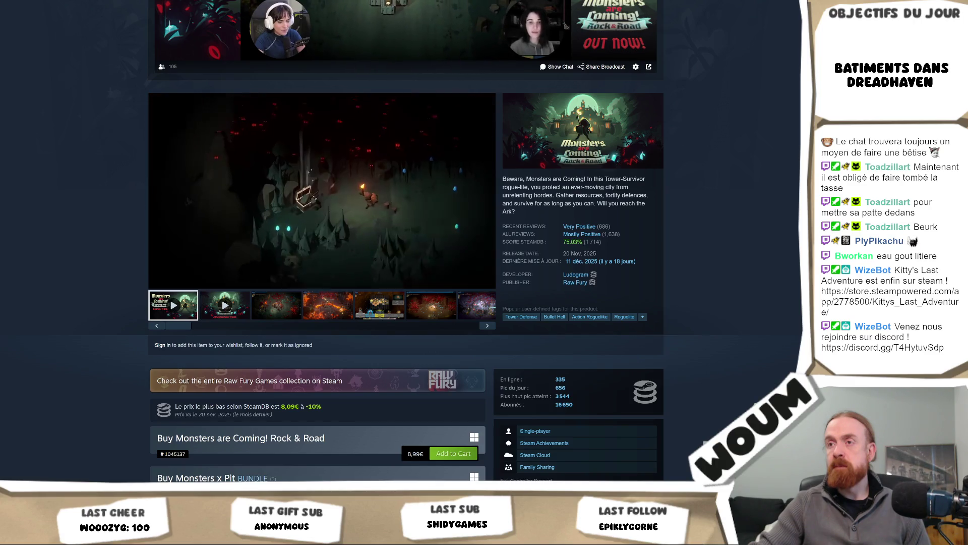
pyautogui.rightClick(353, 181)
pyautogui.click(368, 202)
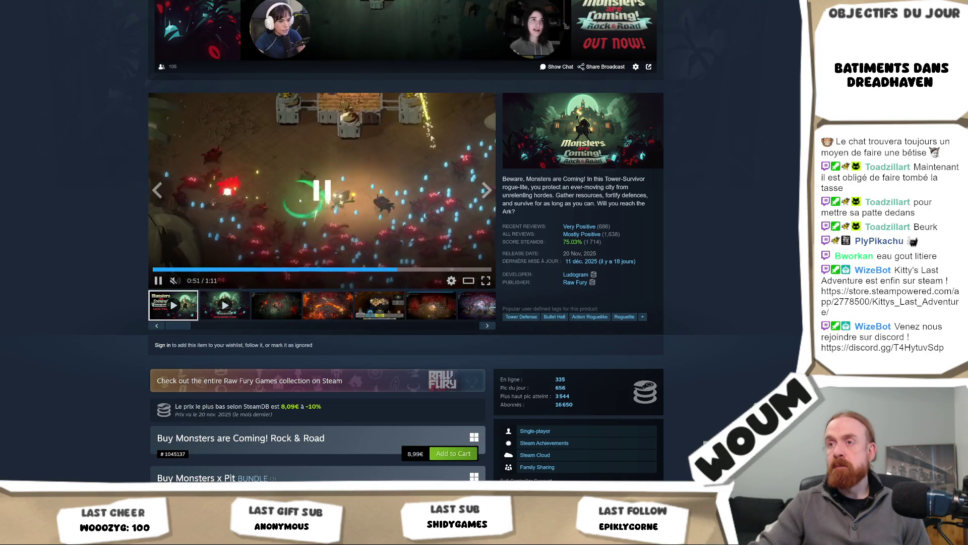
# Expand the About This Game text and scroll to the reviews: Mostly Positive from 1,638.
pyautogui.scroll(-4, 371, 196)
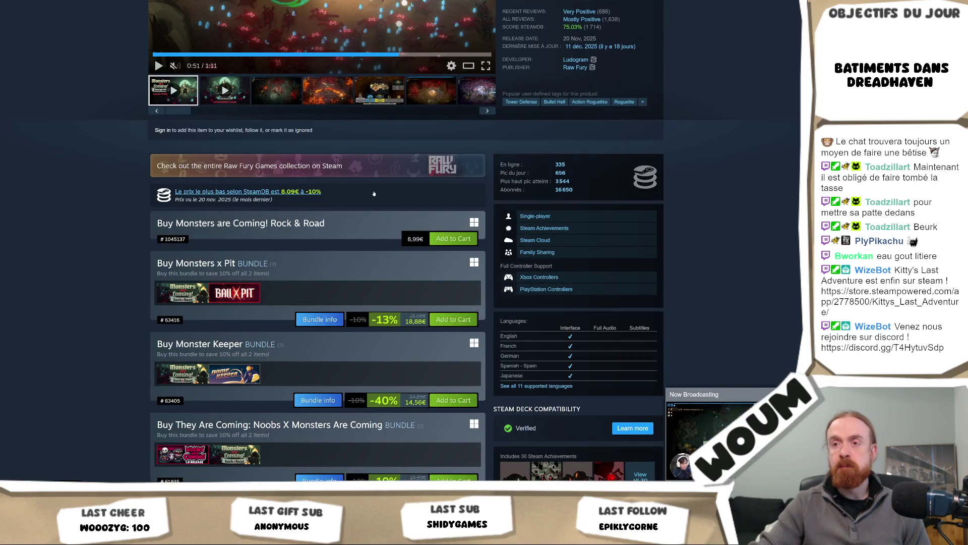
pyautogui.scroll(-4, 373, 192)
pyautogui.scroll(-4, 373, 191)
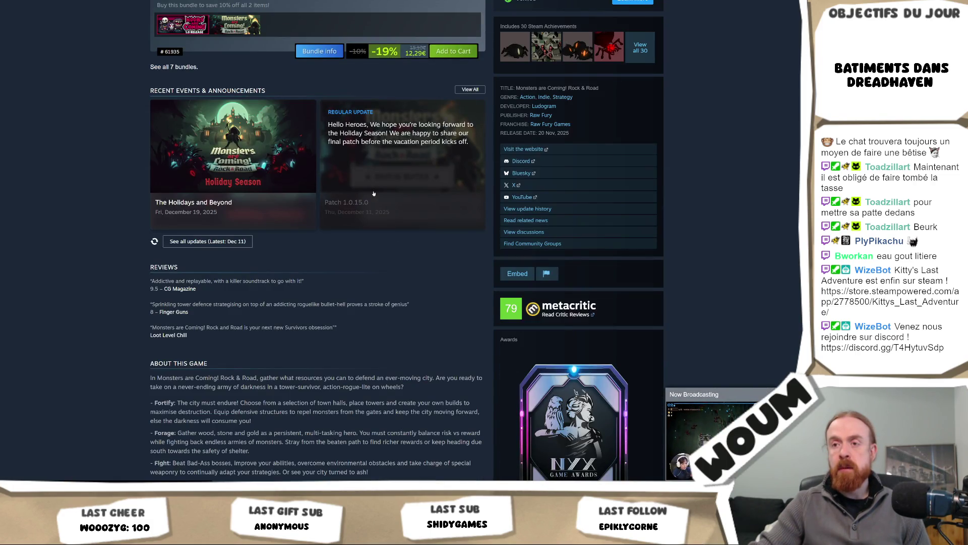
pyautogui.scroll(-3, 374, 193)
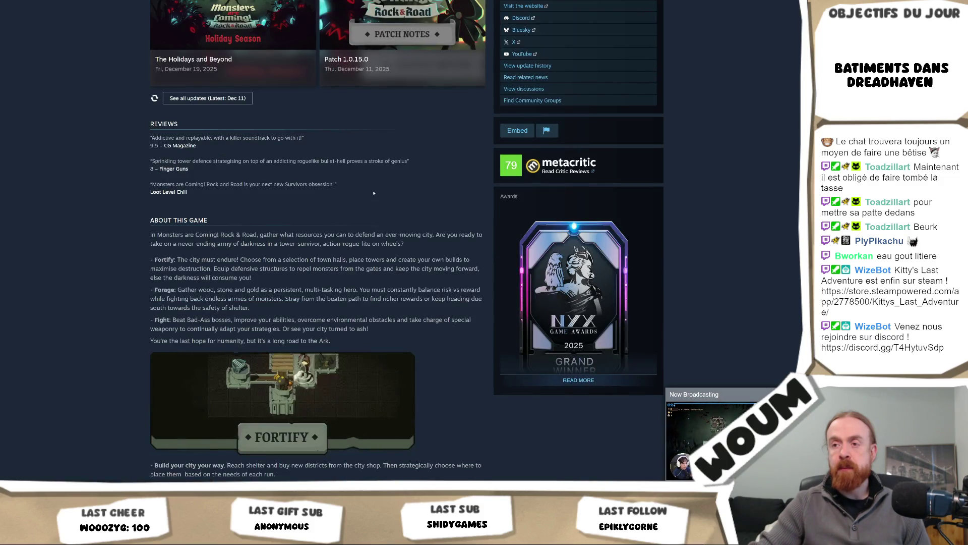
pyautogui.scroll(-3, 373, 191)
pyautogui.scroll(-3, 374, 191)
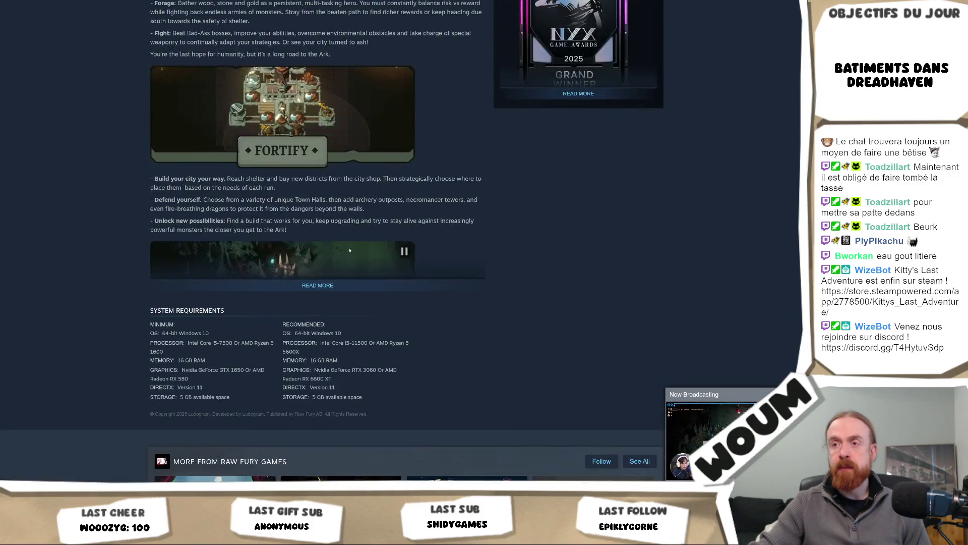
pyautogui.click(391, 288)
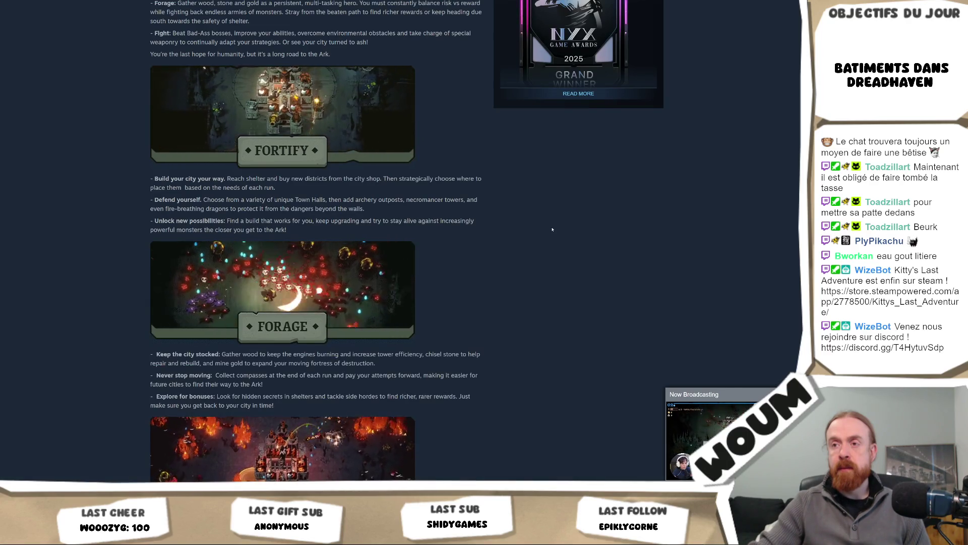
pyautogui.scroll(-3, 550, 232)
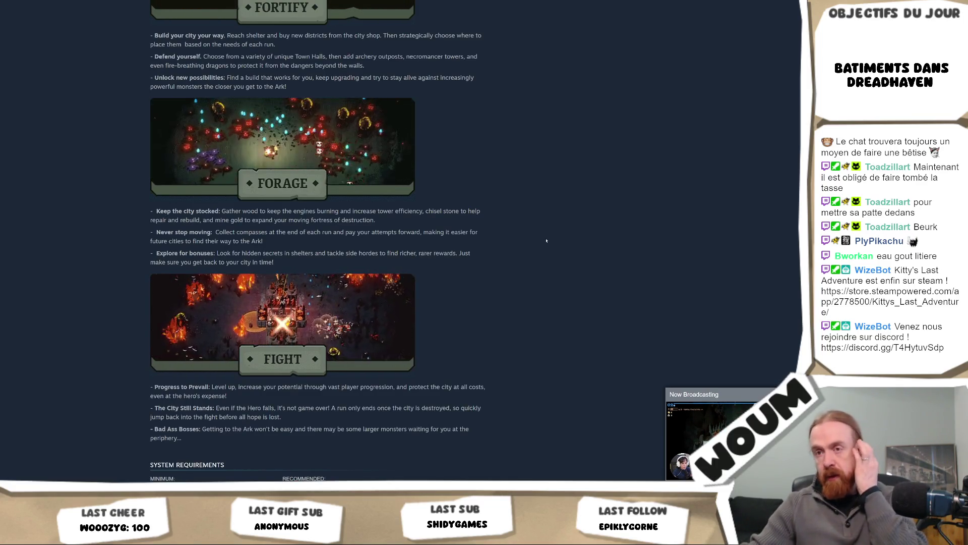
pyautogui.scroll(-9, 542, 222)
pyautogui.scroll(-10, 536, 199)
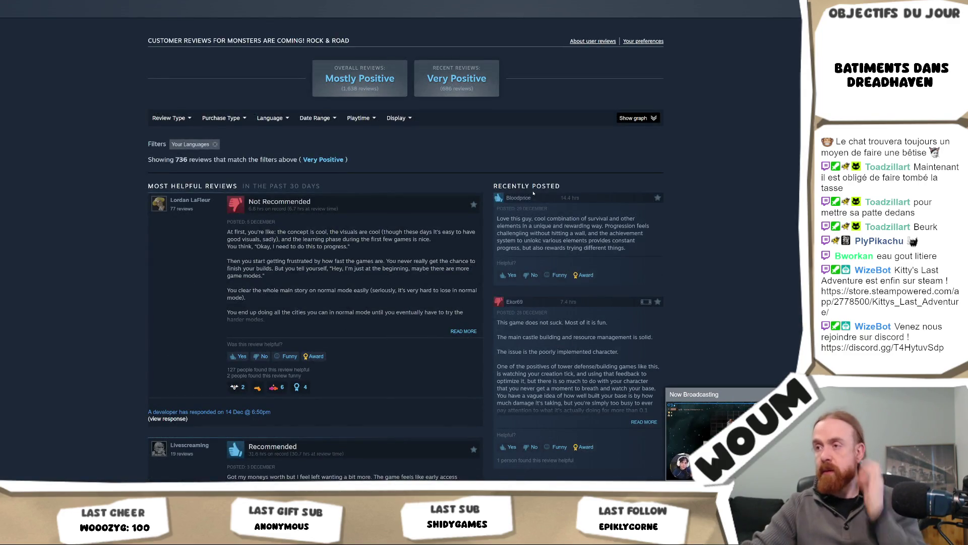
# Expand the Not Recommended review under Recently Posted to its full text.
pyautogui.scroll(-1, 634, 352)
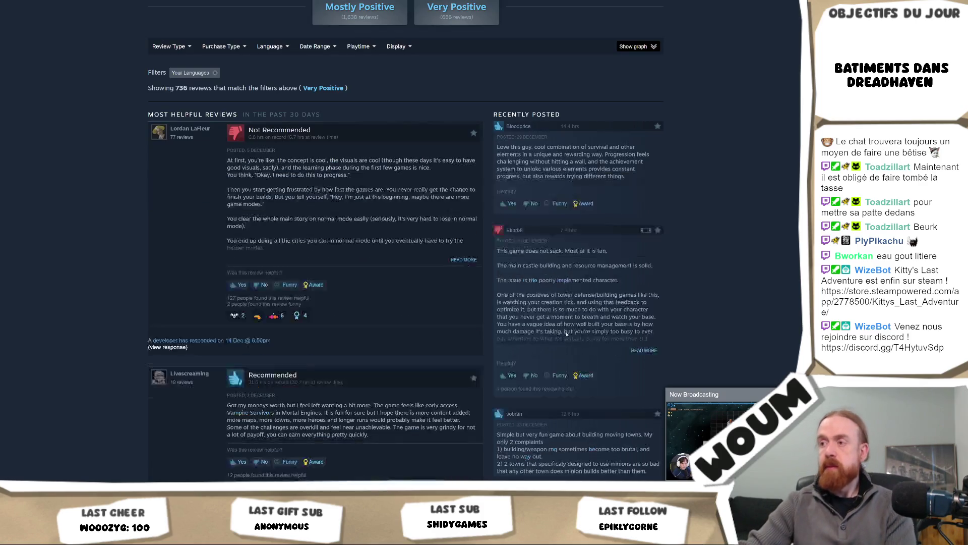
pyautogui.click(634, 352)
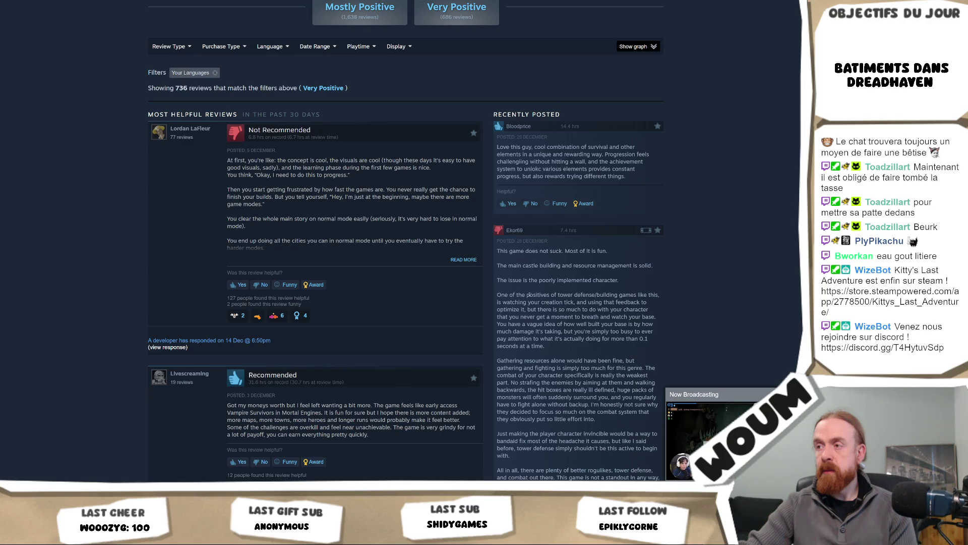
pyautogui.rightClick(528, 297)
pyautogui.click(522, 325)
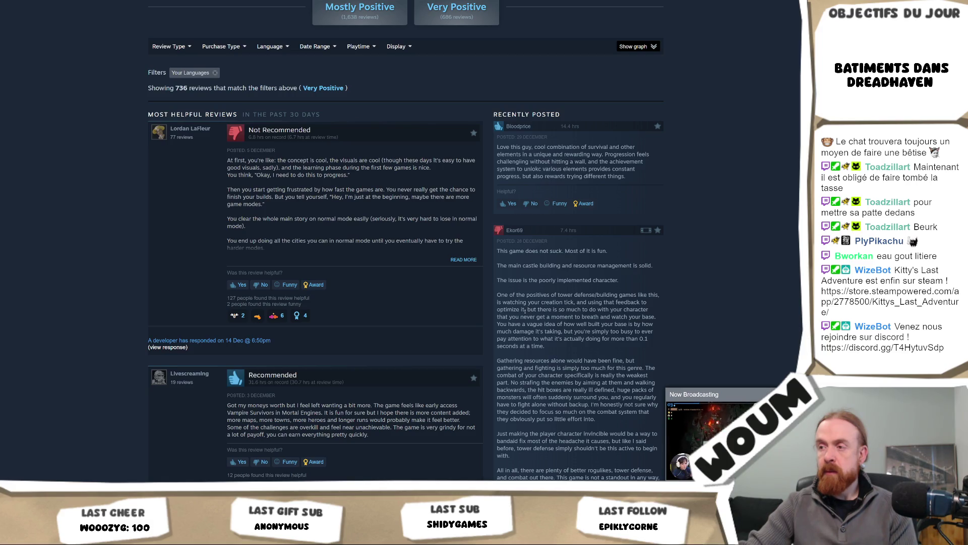
# Read further through the Monsters are Coming! reviews, then go back to the Tower Defense list.
pyautogui.scroll(-1, 525, 310)
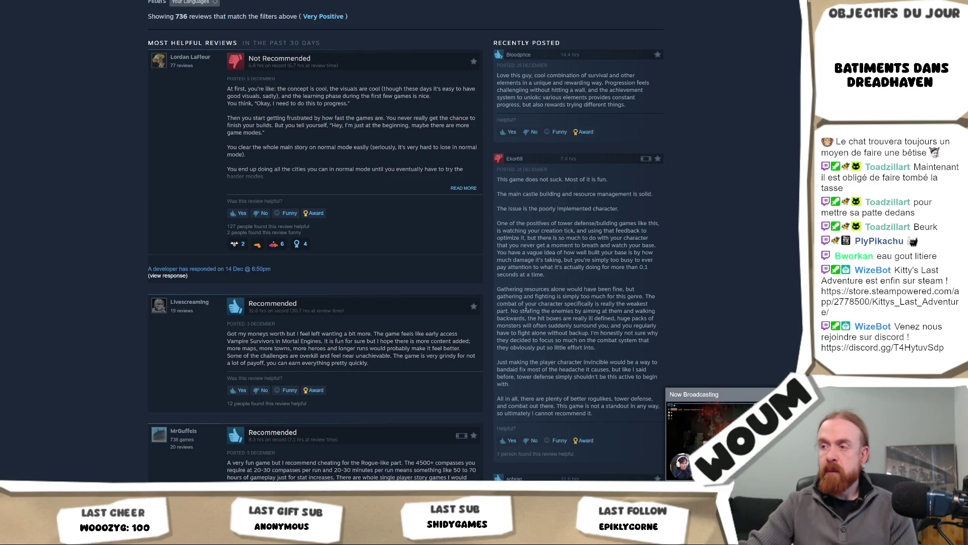
pyautogui.scroll(-2, 526, 310)
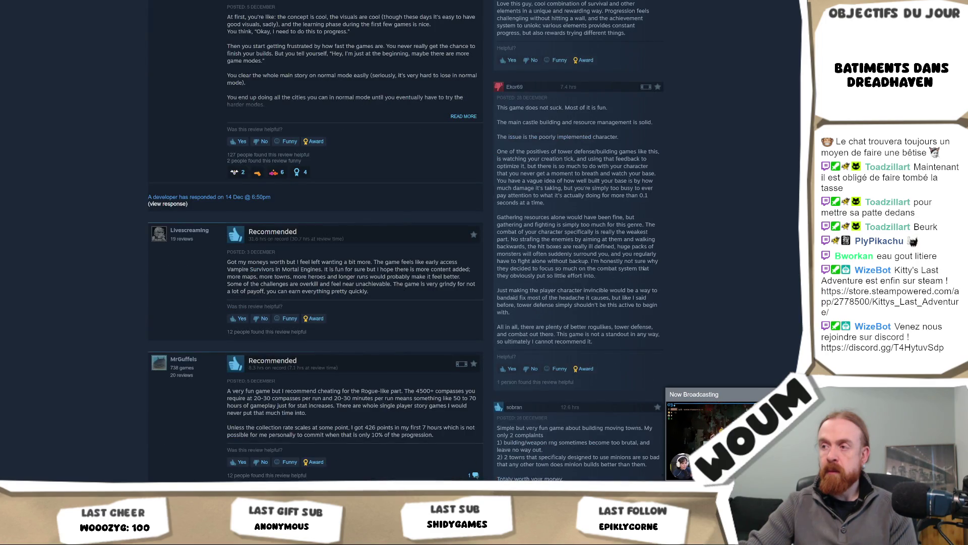
pyautogui.scroll(-10, 643, 268)
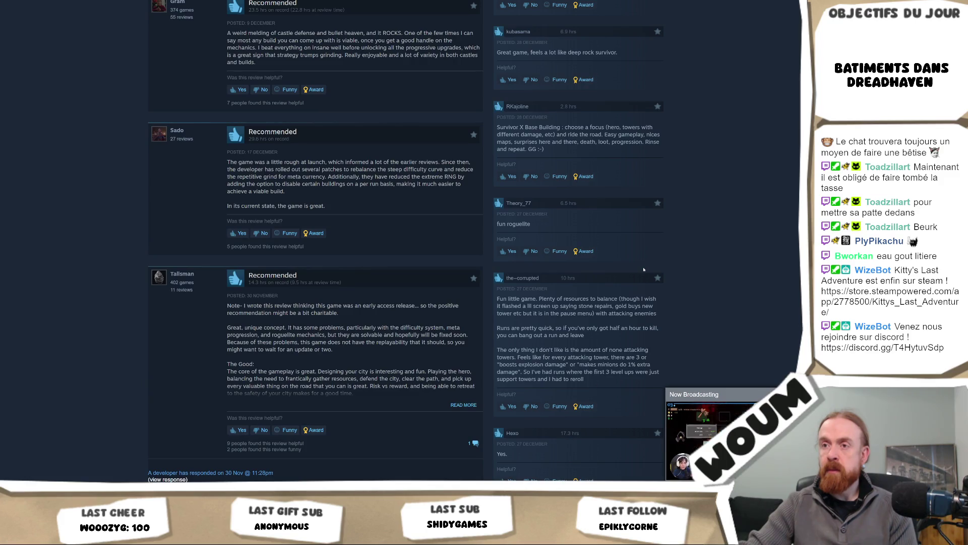
pyautogui.scroll(-8, 221, 314)
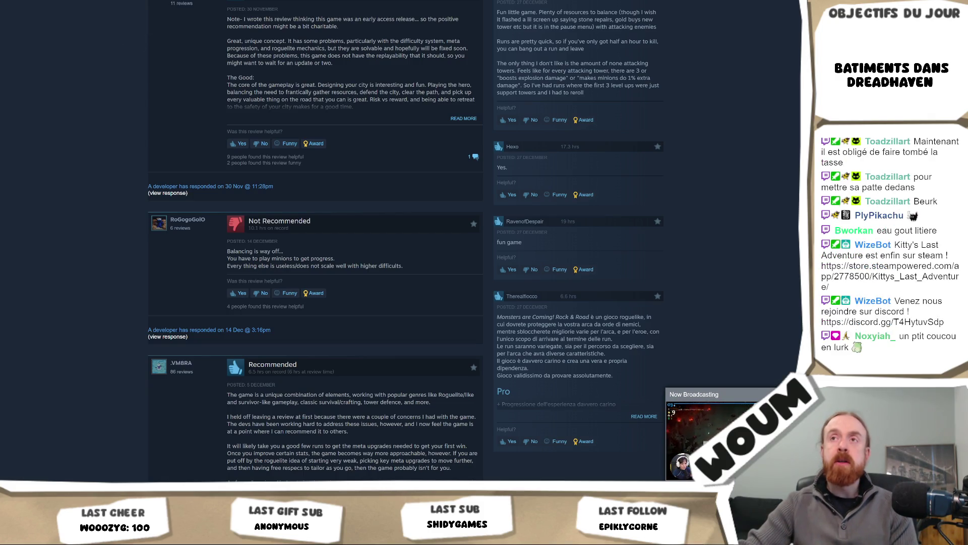
pyautogui.hotkey('alt', 'Left')
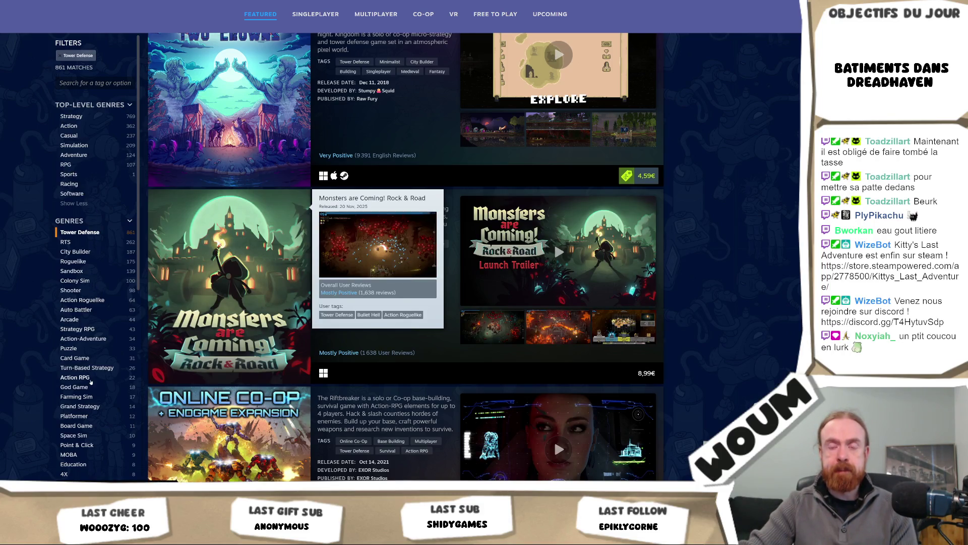
# Scroll the Tower Defense list down to Stronghold Crusader and Thronefall (8,44€, 35% off).
pyautogui.scroll(-3, 92, 294)
pyautogui.scroll(-7, 363, 378)
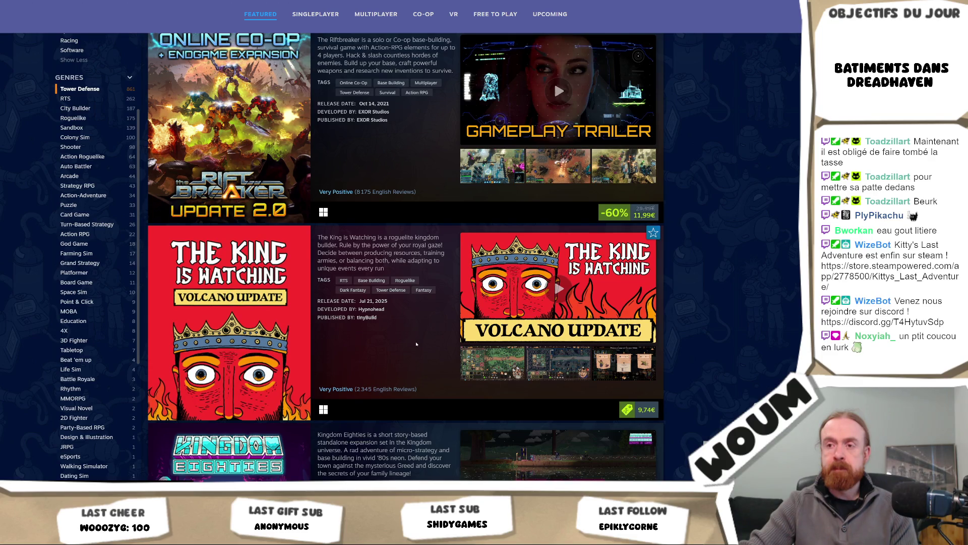
pyautogui.scroll(-4, 417, 344)
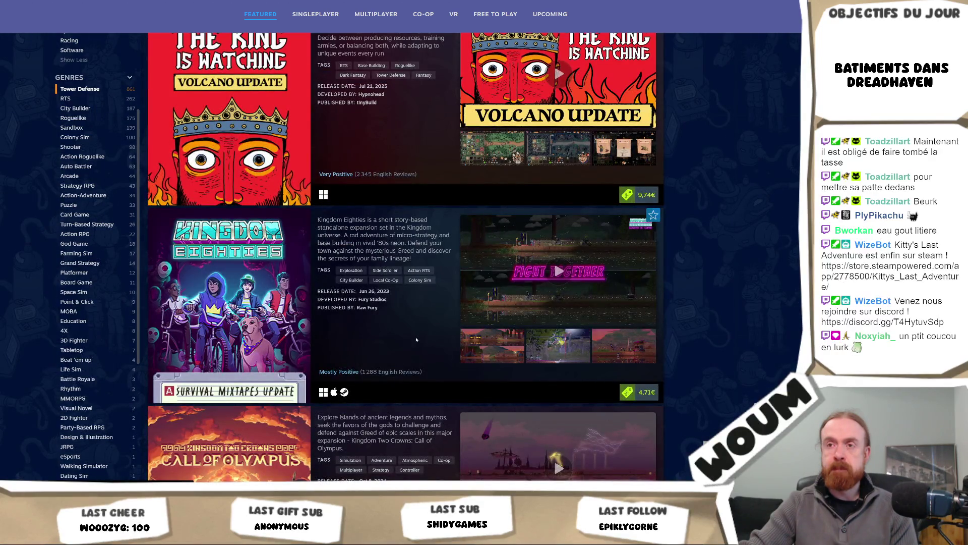
pyautogui.scroll(-3, 417, 339)
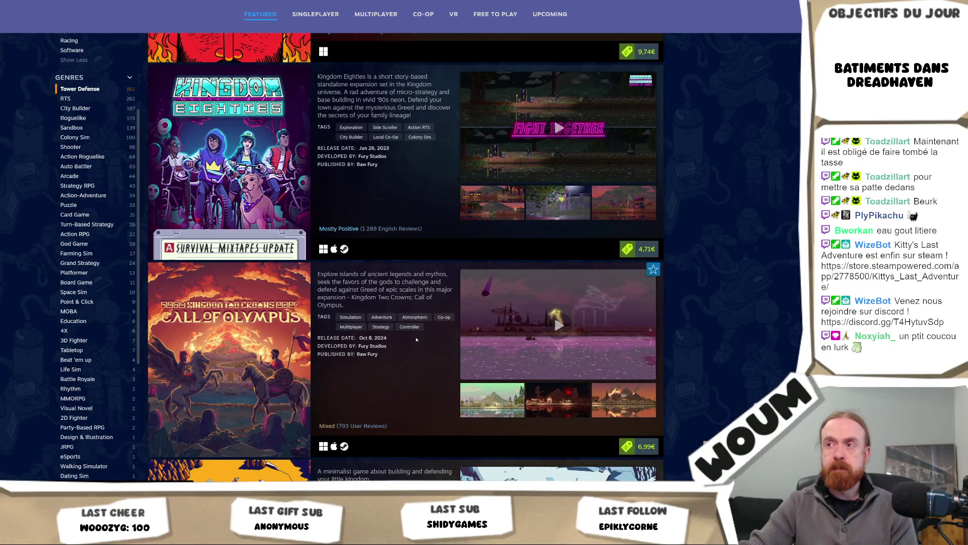
pyautogui.scroll(-3, 417, 340)
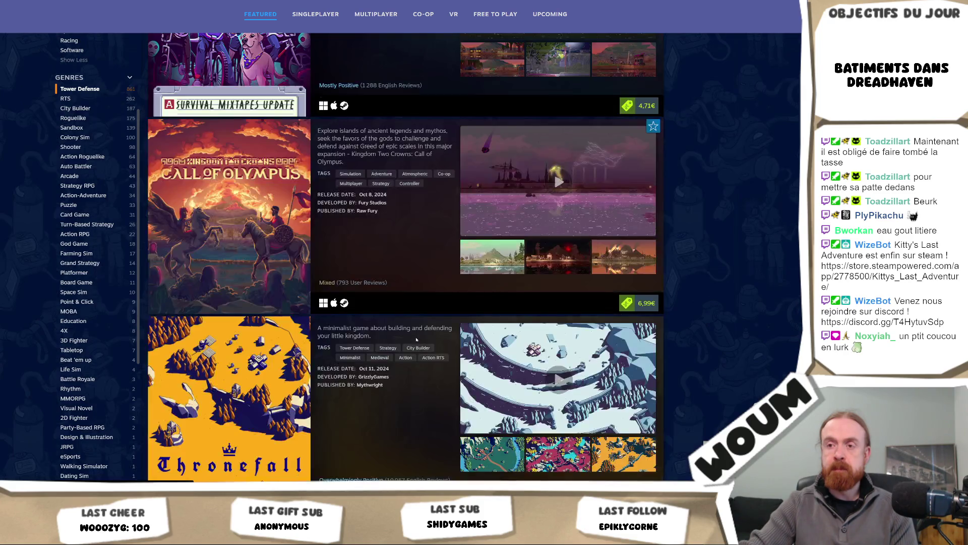
pyautogui.scroll(-3, 417, 339)
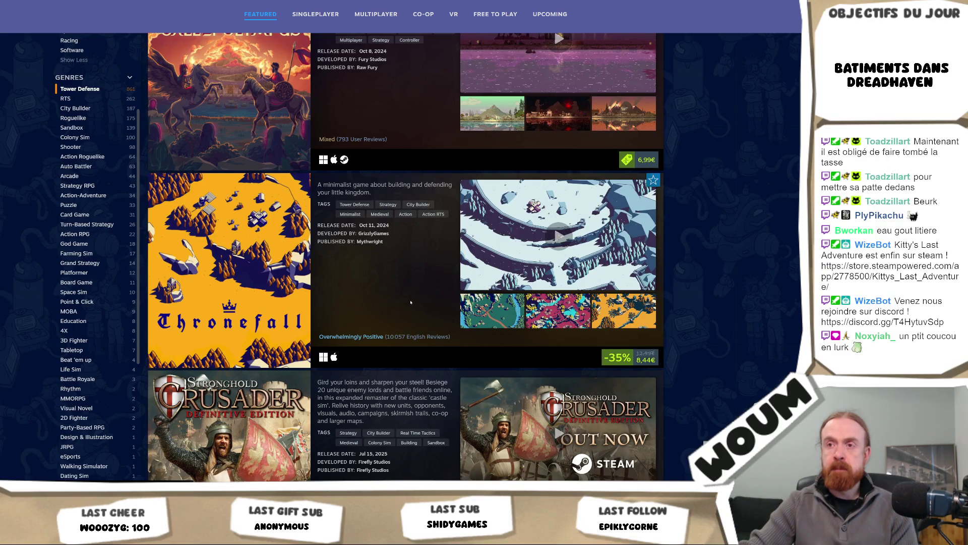
pyautogui.moveTo(258, 296)
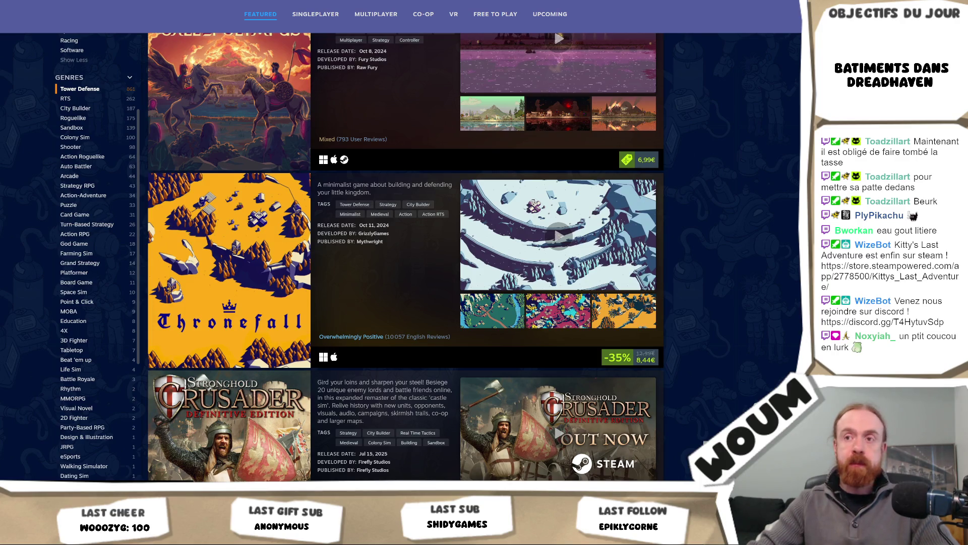
# Scroll past Tower Dominion and They Are Billions to Deck of Haunts and bring up its link options.
pyautogui.scroll(-7, 99, 260)
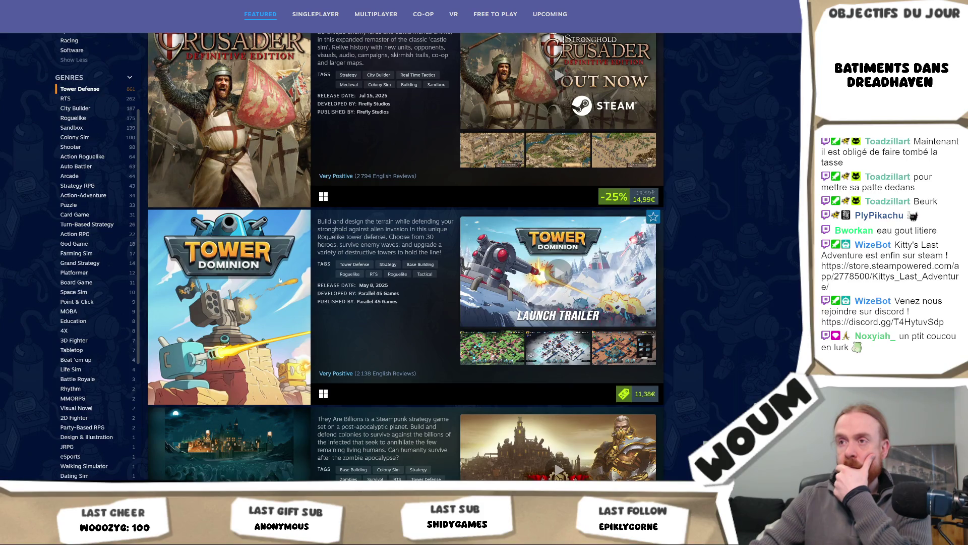
pyautogui.moveTo(230, 268)
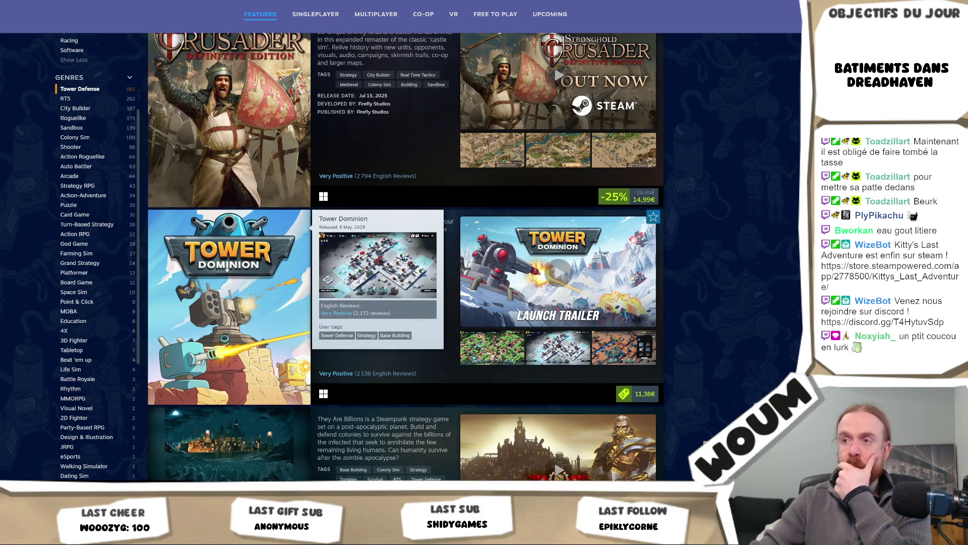
pyautogui.scroll(-7, 227, 269)
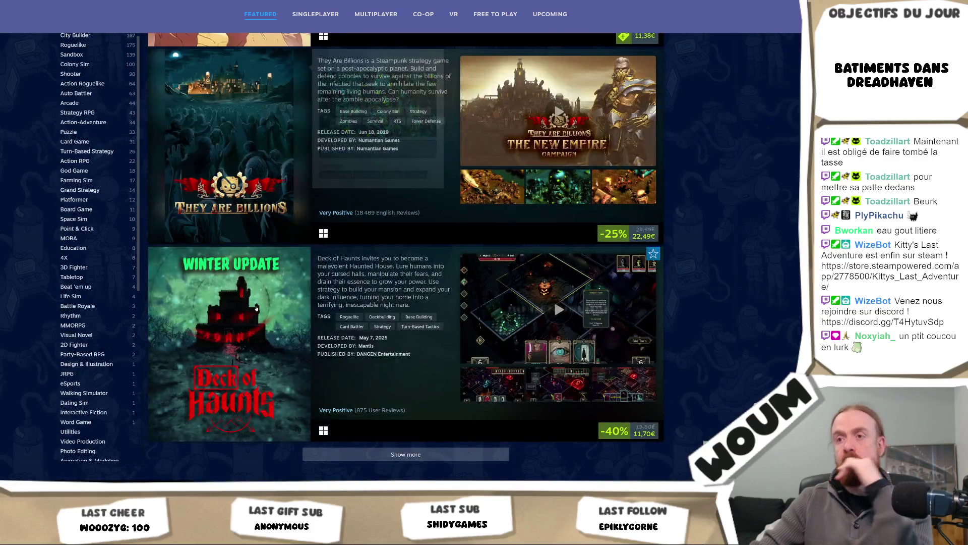
pyautogui.moveTo(256, 308)
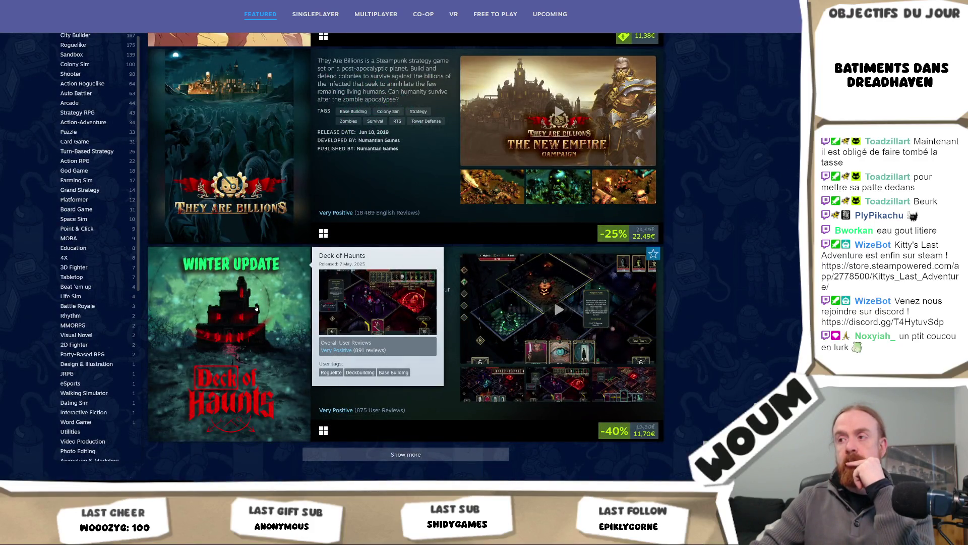
pyautogui.scroll(-2, 256, 307)
pyautogui.rightClick(252, 76)
# Open the Deck of Haunts store page and watch its trailer full screen.
pyautogui.click(334, 36)
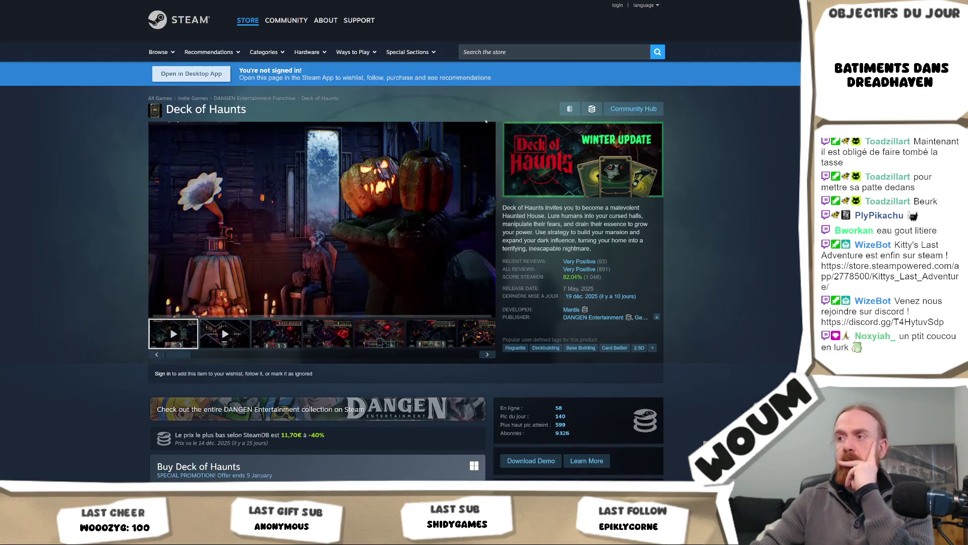
pyautogui.scroll(-4, 398, 212)
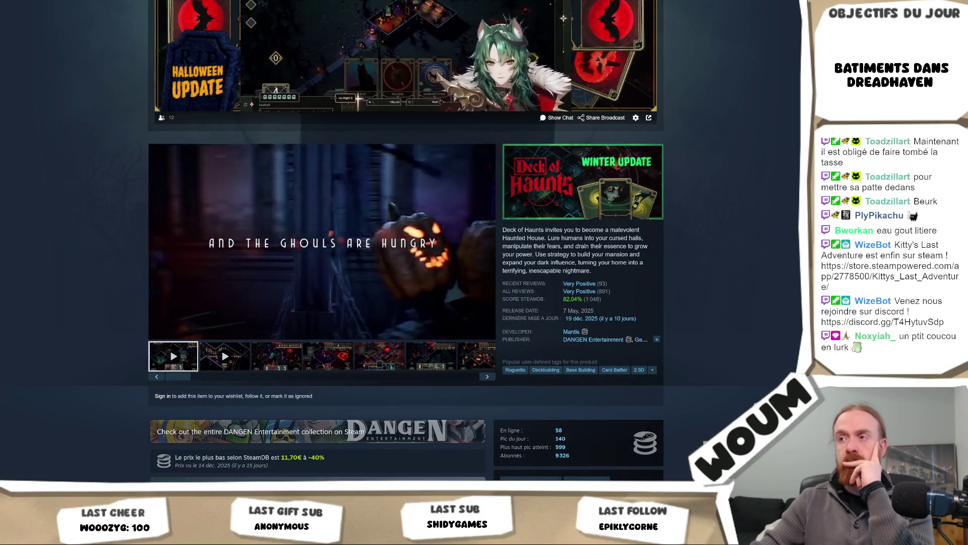
pyautogui.moveTo(385, 207)
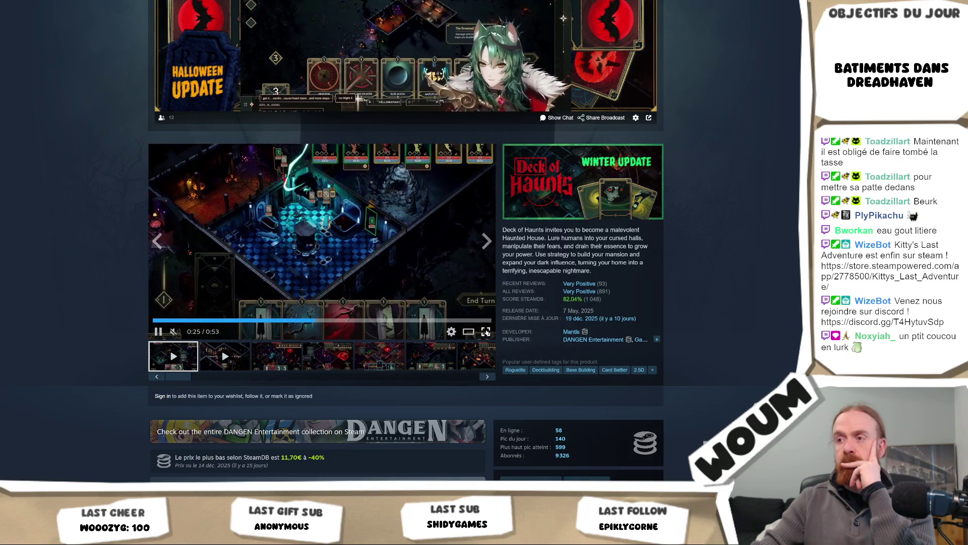
pyautogui.doubleClick(377, 252)
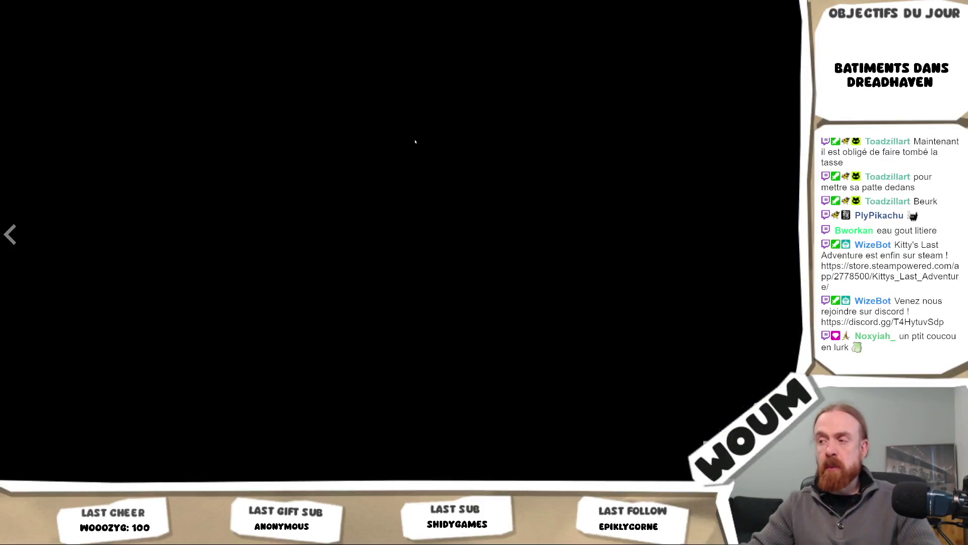
pyautogui.press('Escape')
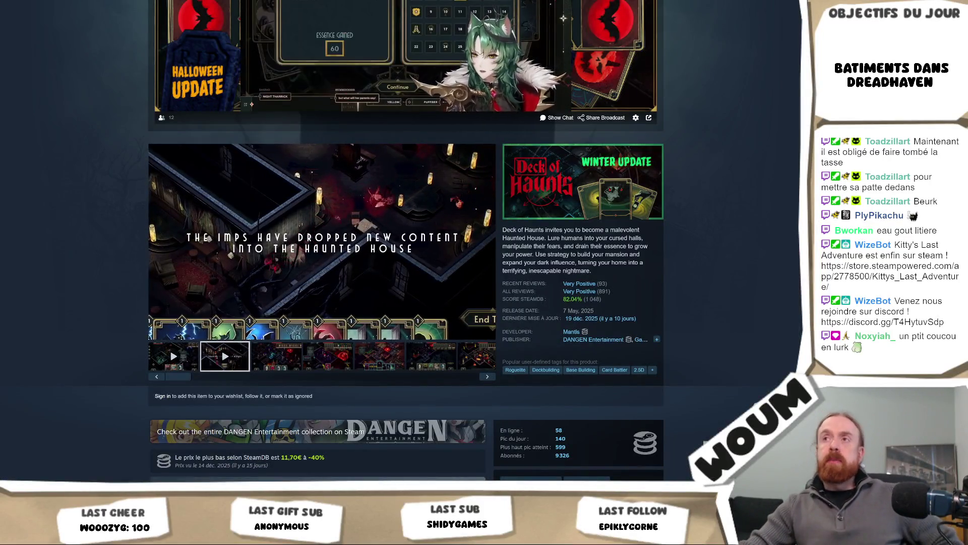
# Go back to the Tower Defense list and load more games with Show more.
pyautogui.scroll(-15, 480, 140)
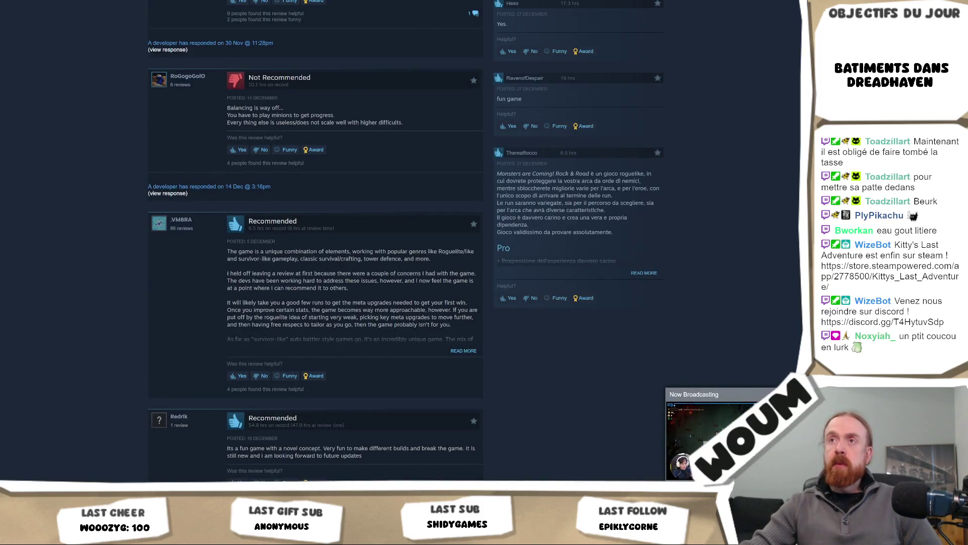
pyautogui.hotkey('alt', 'Left')
pyautogui.scroll(-7, 298, 27)
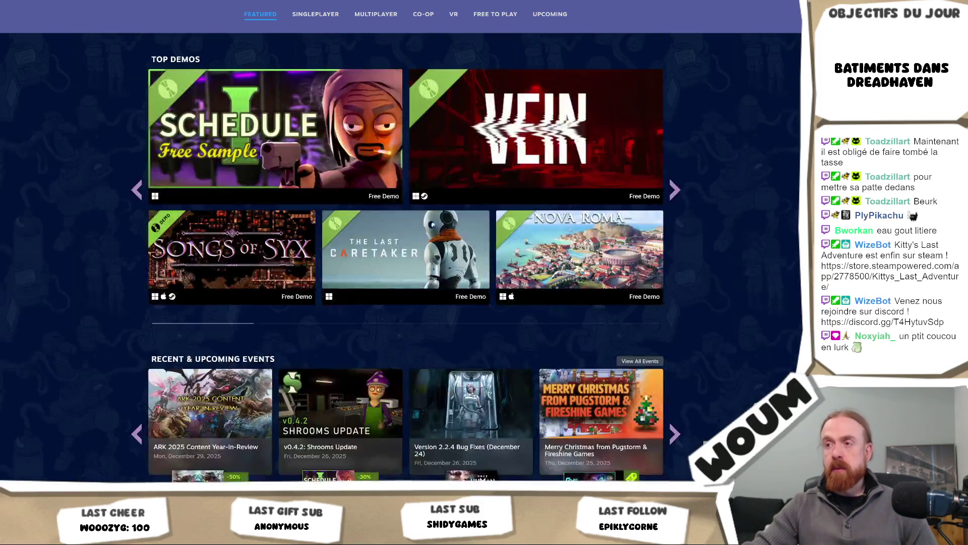
pyautogui.scroll(-3, 298, 28)
pyautogui.scroll(-3, 530, 350)
pyautogui.scroll(13, 530, 350)
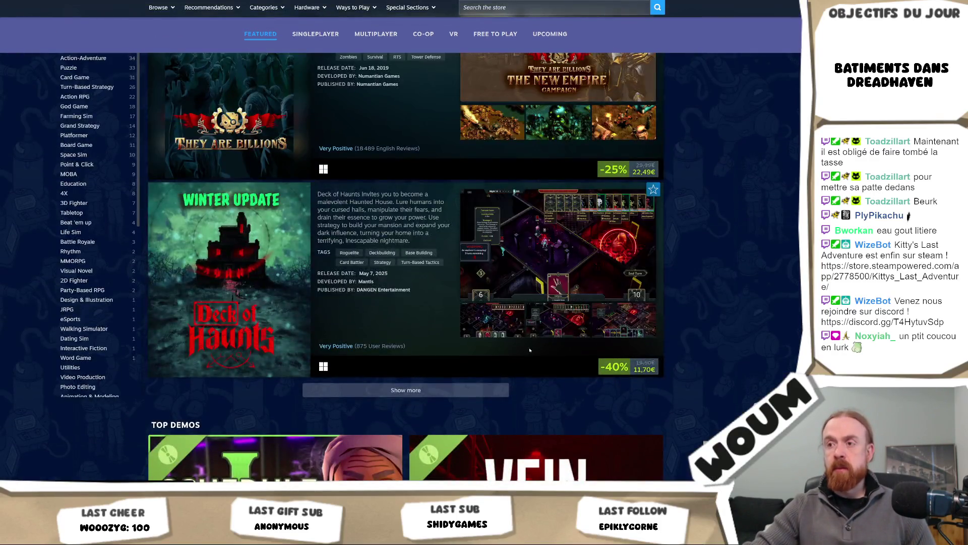
pyautogui.click(405, 390)
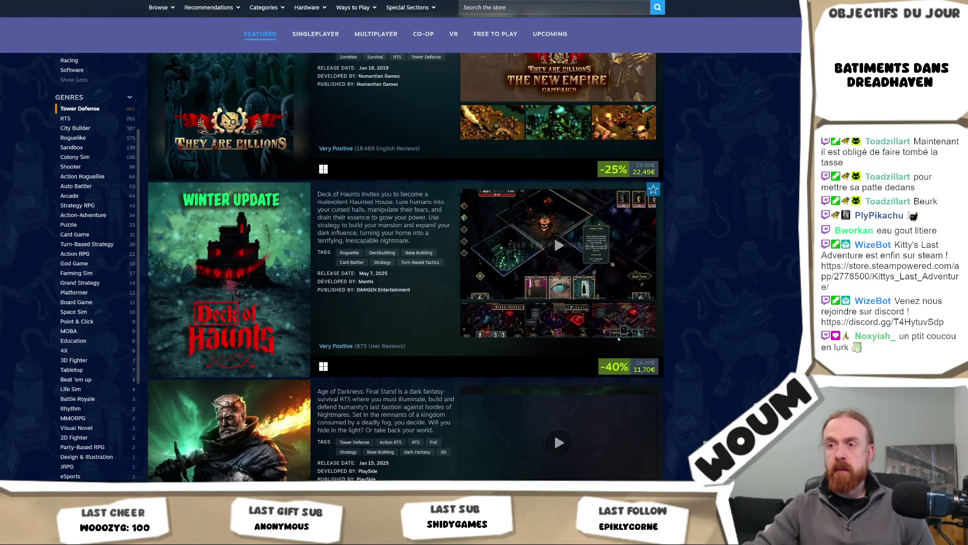
# Scroll down to Drill Core and Nordhold and bring up Drill Core's link options.
pyautogui.scroll(-3, 758, 319)
pyautogui.scroll(-3, 758, 319)
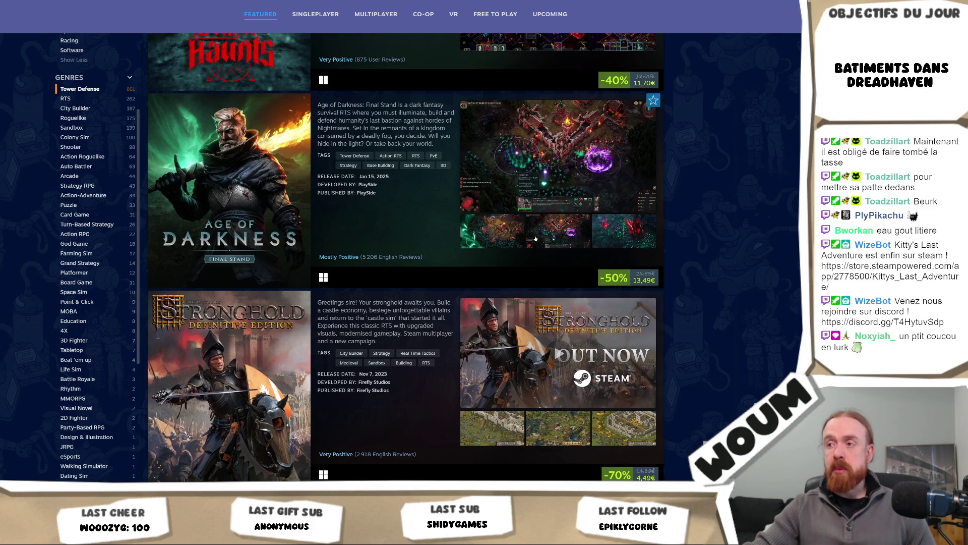
pyautogui.scroll(-4, 372, 271)
pyautogui.scroll(-1, 373, 270)
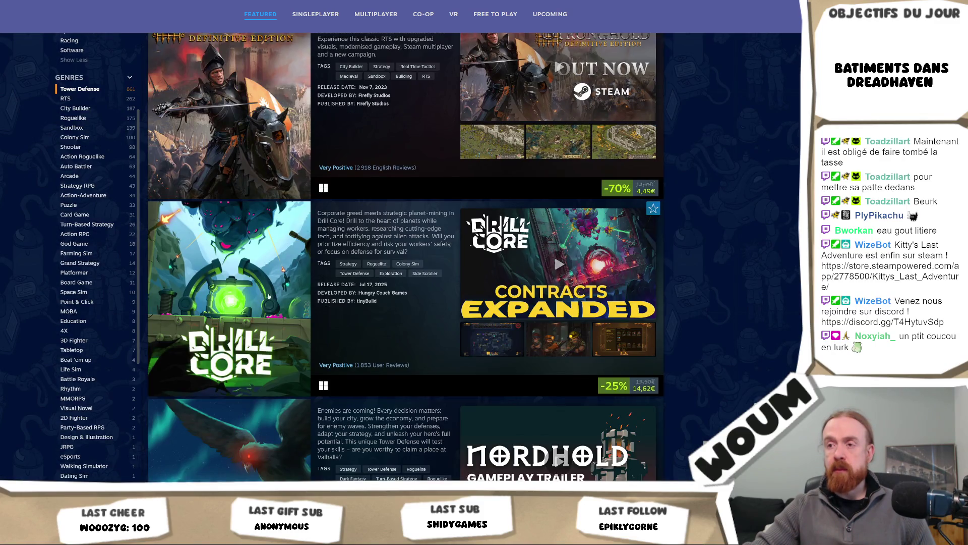
pyautogui.moveTo(242, 299)
pyautogui.rightClick(279, 257)
# Open the Drill Core store page and view its fourth screenshot at full size.
pyautogui.press('Escape')
pyautogui.click(271, 341)
pyautogui.click(277, 426)
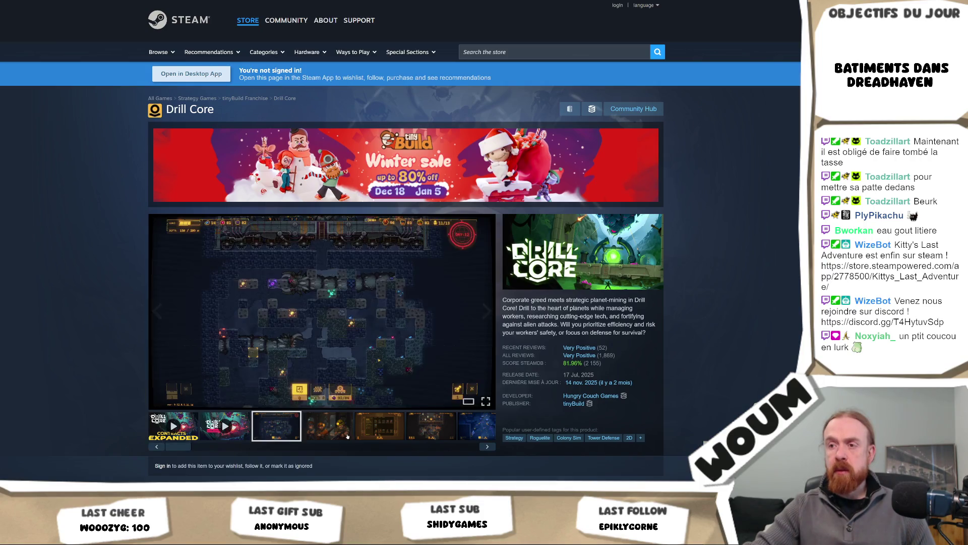
pyautogui.click(328, 426)
pyautogui.click(424, 355)
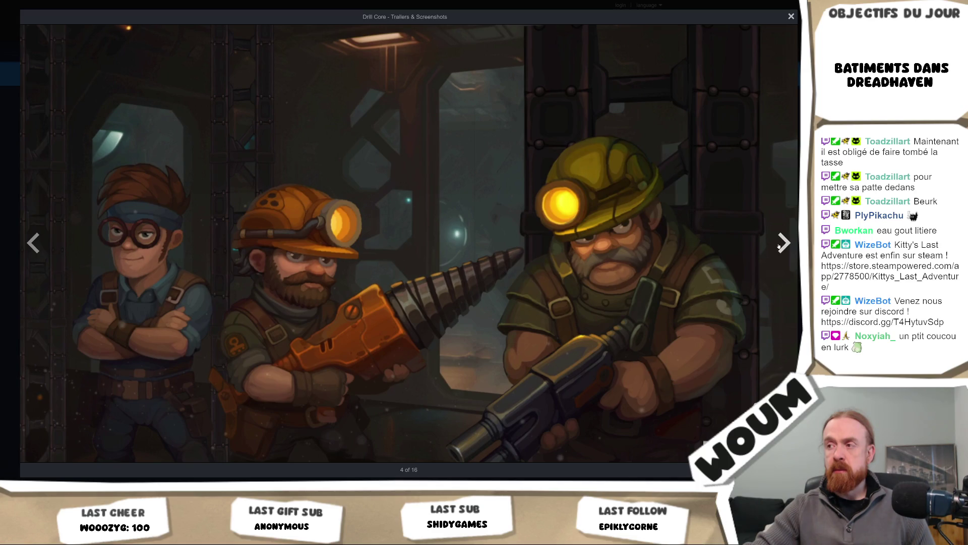
# Advance through the full-size screenshots to 7 of 16, then close the viewer.
pyautogui.click(779, 246)
pyautogui.click(775, 240)
pyautogui.click(775, 240)
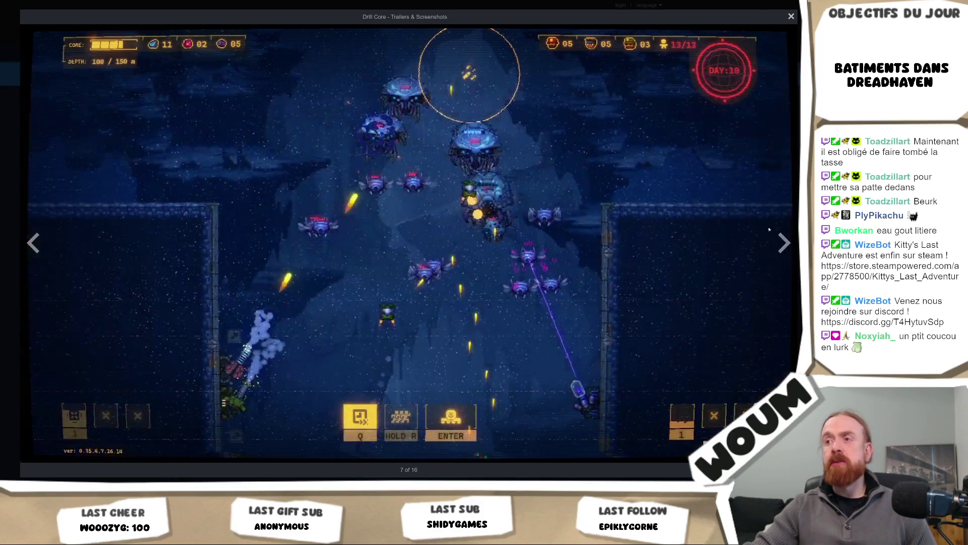
pyautogui.click(791, 17)
pyautogui.scroll(-7, 668, 251)
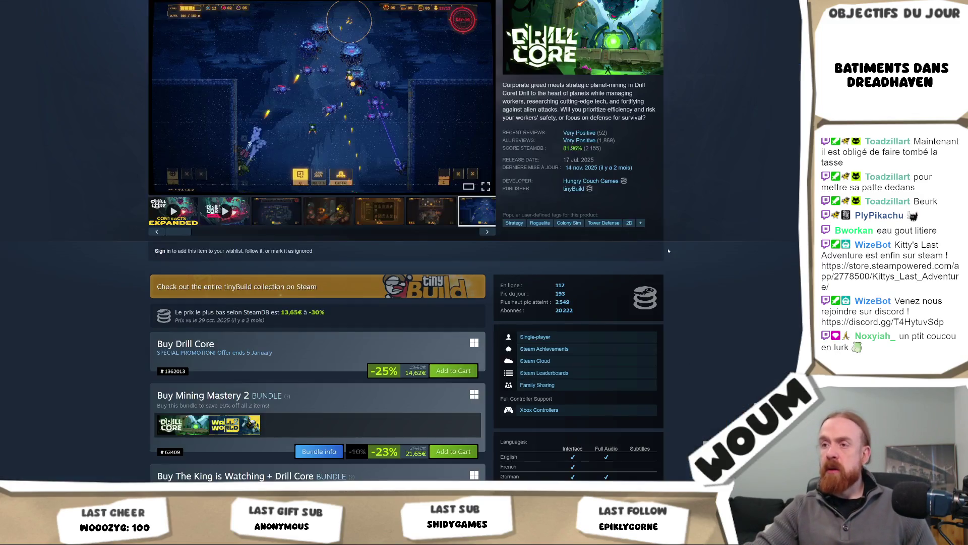
pyautogui.scroll(6, 305, 268)
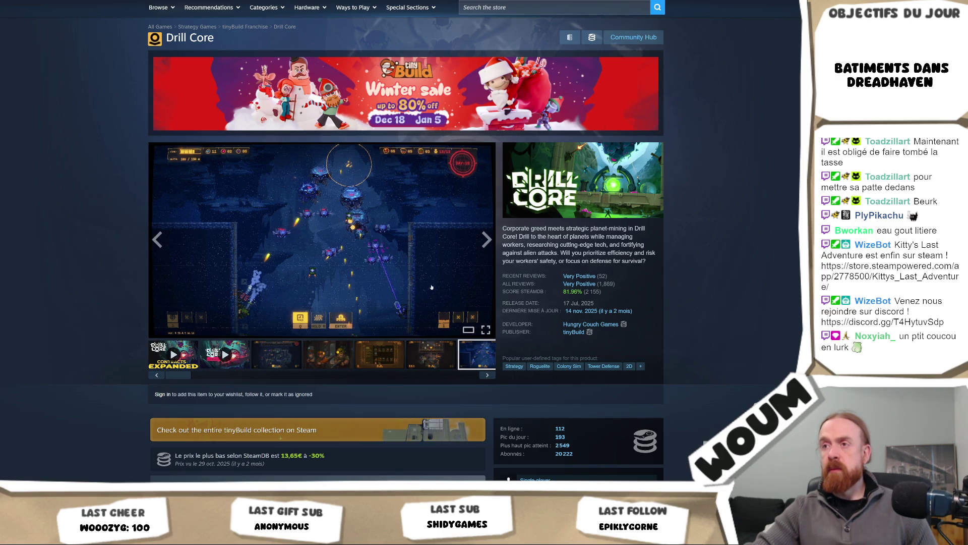
# Reopen the screenshot viewer and advance through screenshots 8 to 11 of 16.
pyautogui.click(454, 252)
pyautogui.click(793, 240)
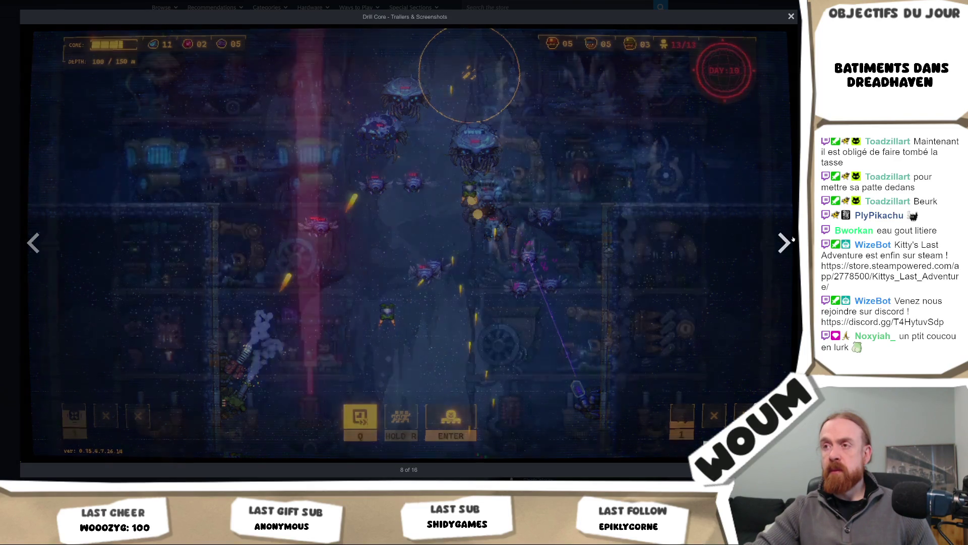
pyautogui.click(792, 239)
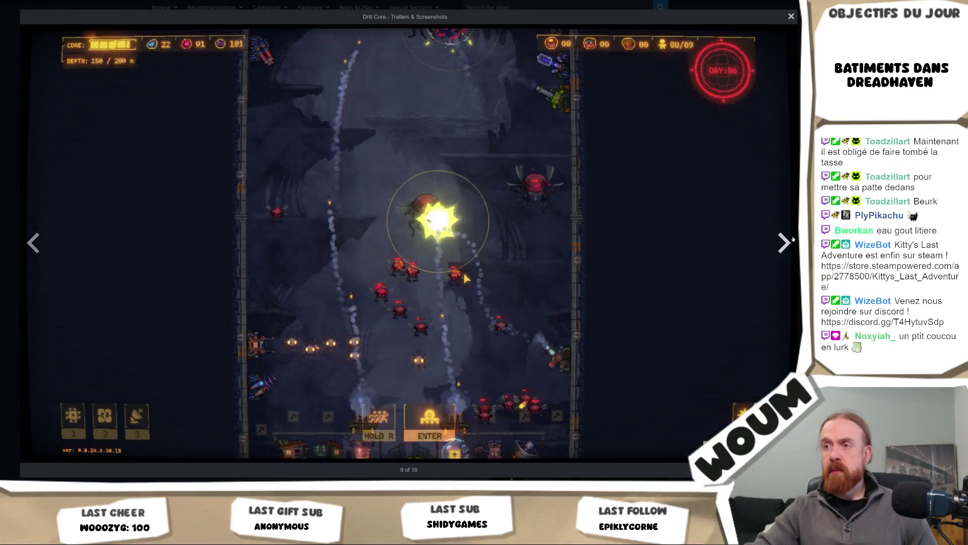
pyautogui.click(793, 239)
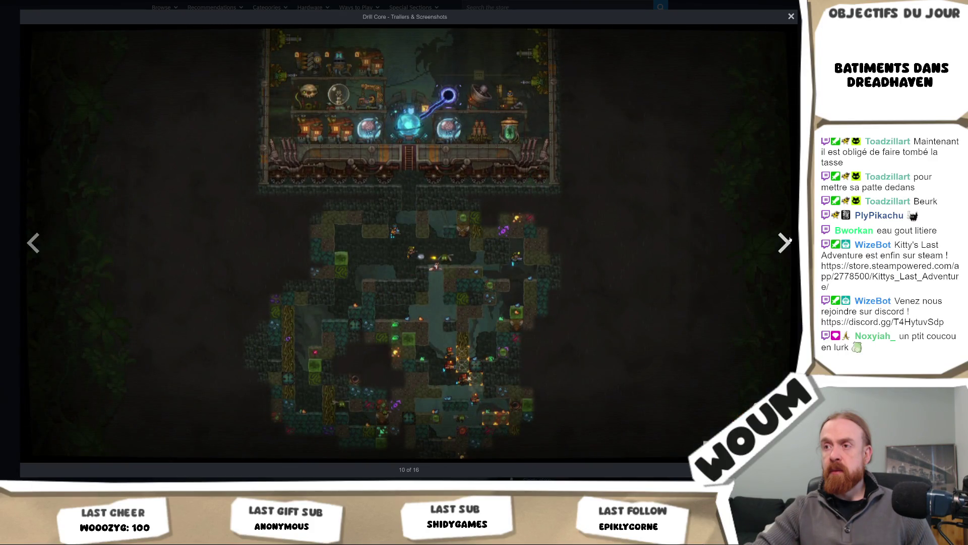
pyautogui.click(791, 240)
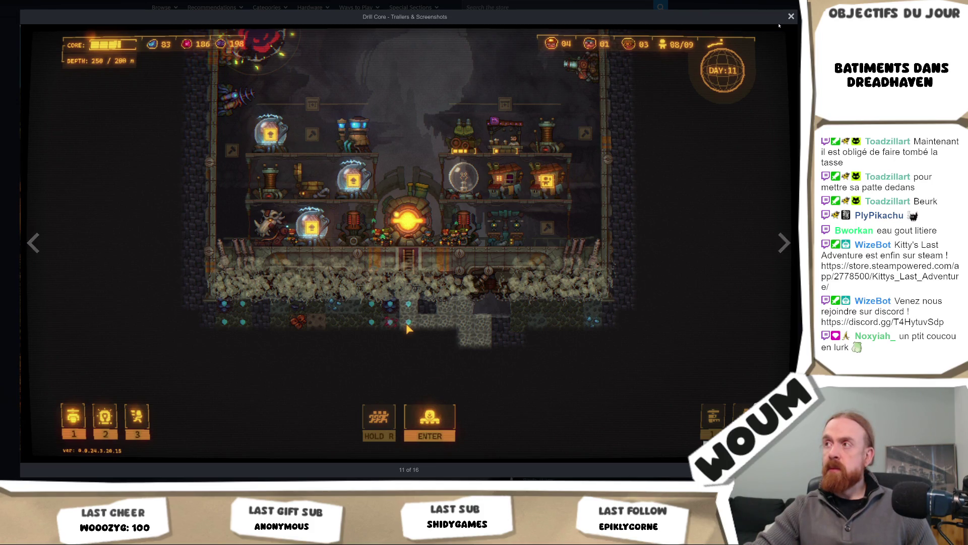
pyautogui.press('Escape')
# Expand Drill Core's About This Game text and read its platform, leadership and turret sections.
pyautogui.scroll(-12, 657, 185)
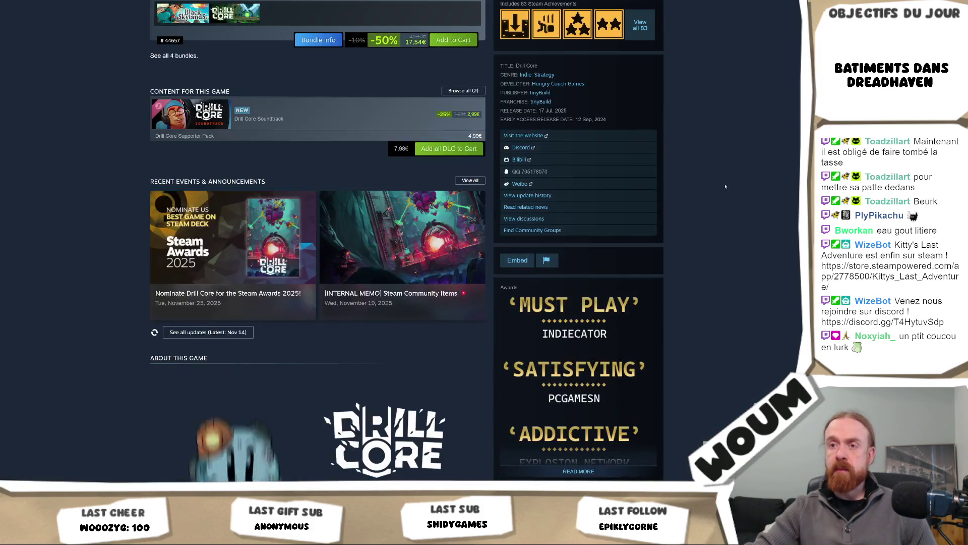
pyautogui.scroll(3, 657, 185)
pyautogui.scroll(3, 657, 185)
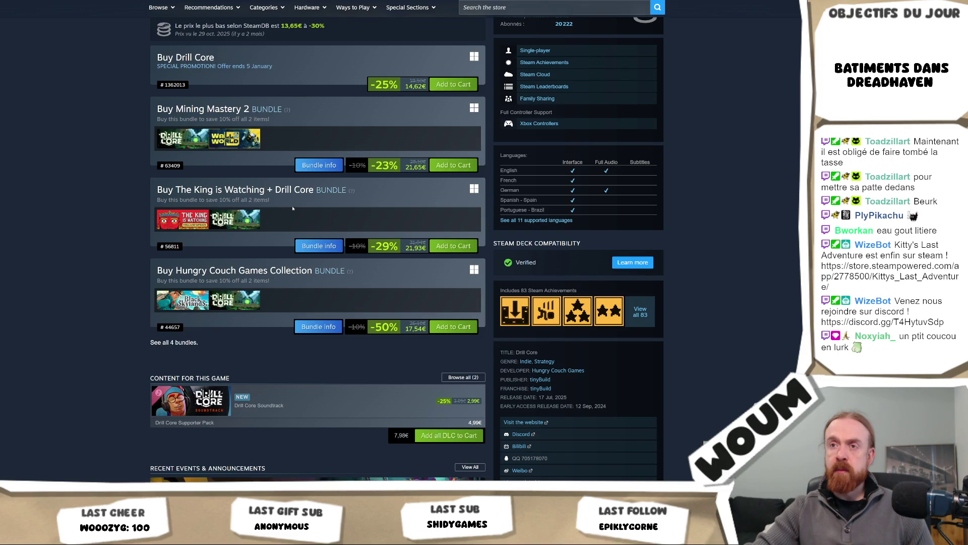
pyautogui.scroll(-7, 292, 208)
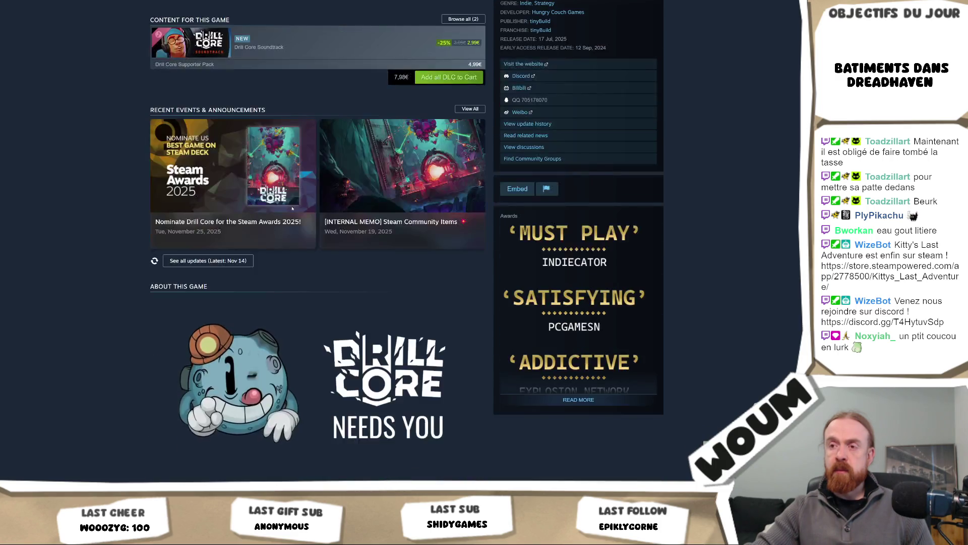
pyautogui.scroll(-4, 305, 194)
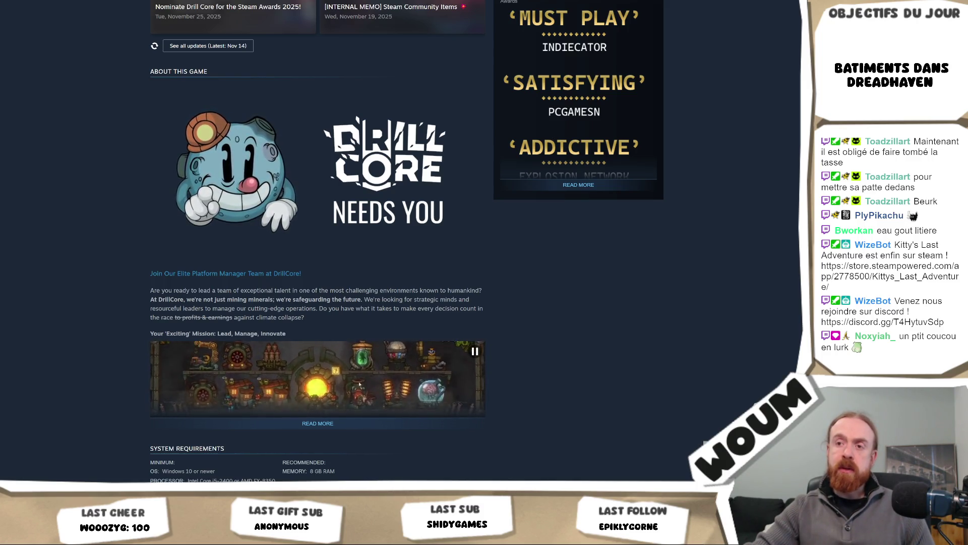
pyautogui.click(318, 423)
pyautogui.scroll(-3, 606, 322)
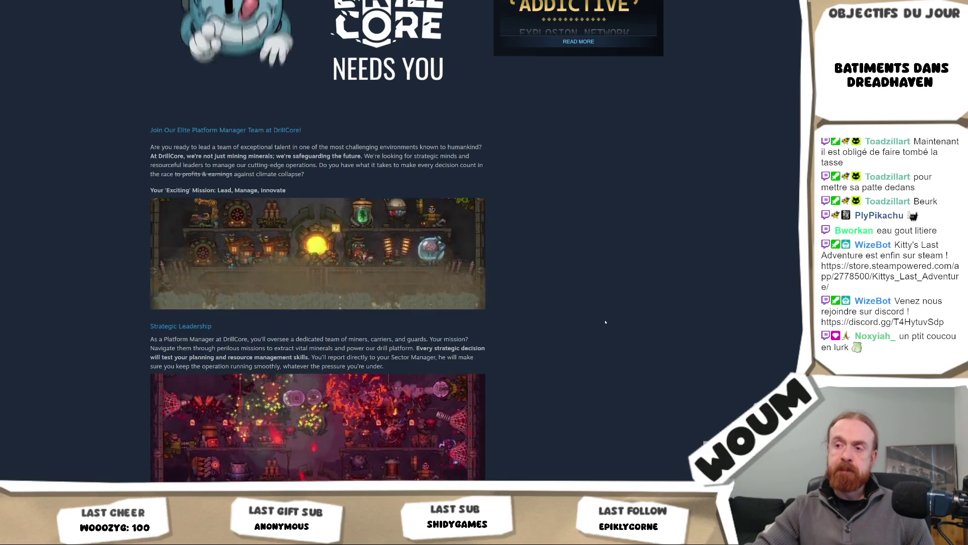
pyautogui.scroll(-3, 605, 321)
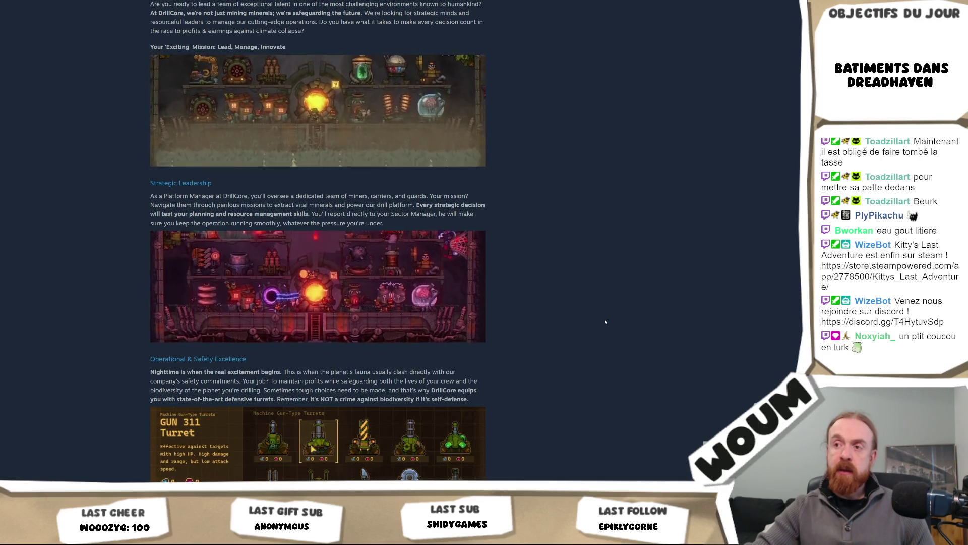
pyautogui.scroll(20, 605, 322)
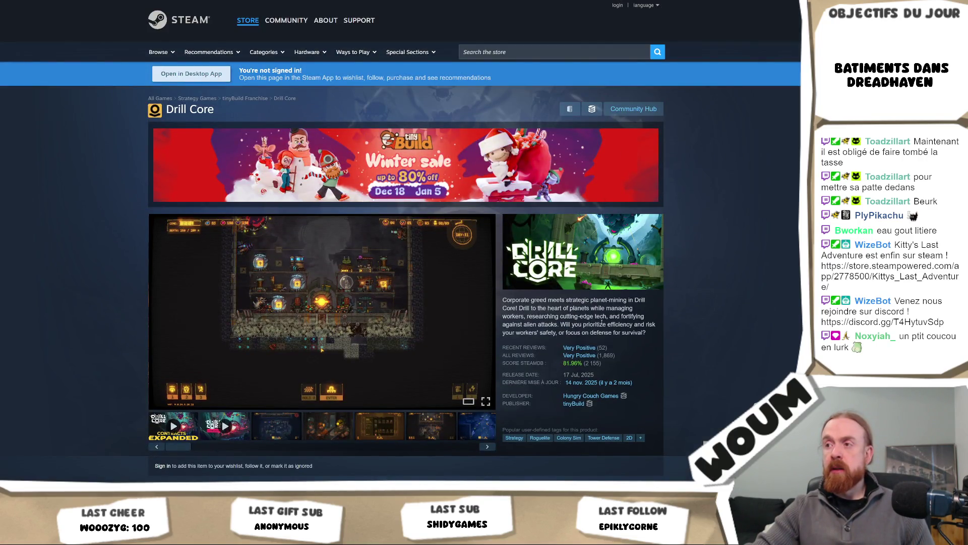
# Step through Drill Core's screenshot thumbnails to the Turret Booster screenshot.
pyautogui.click(310, 433)
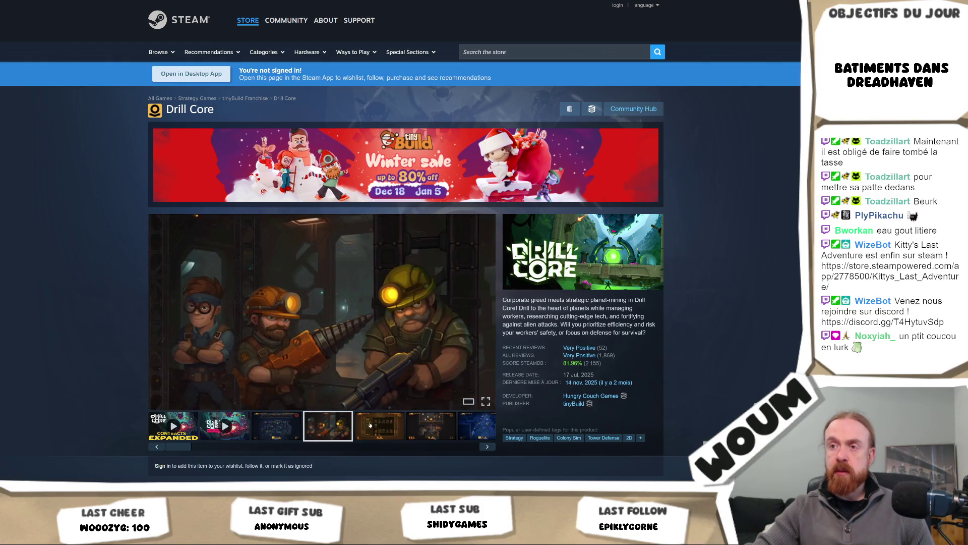
pyautogui.click(378, 429)
pyautogui.click(427, 429)
pyautogui.scroll(-20, 428, 429)
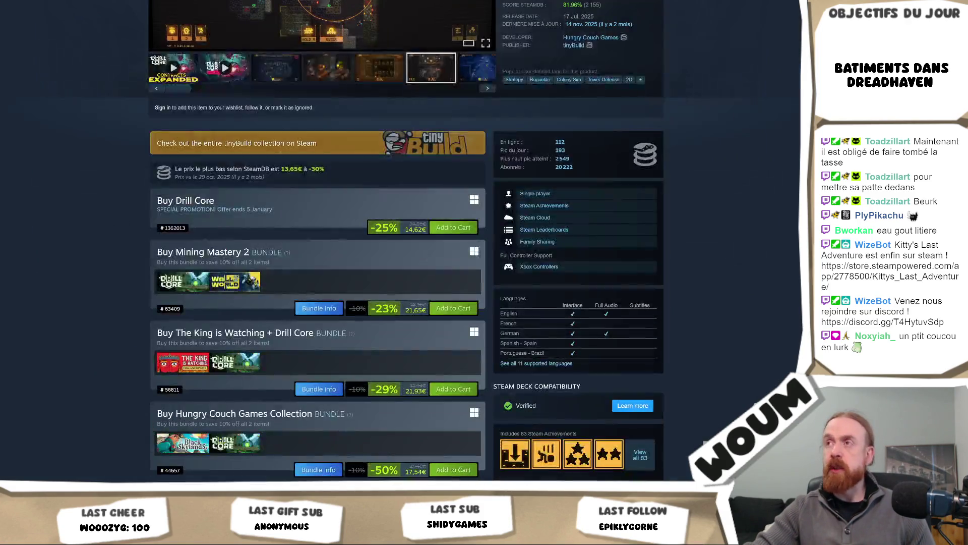
pyautogui.scroll(20, 323, 252)
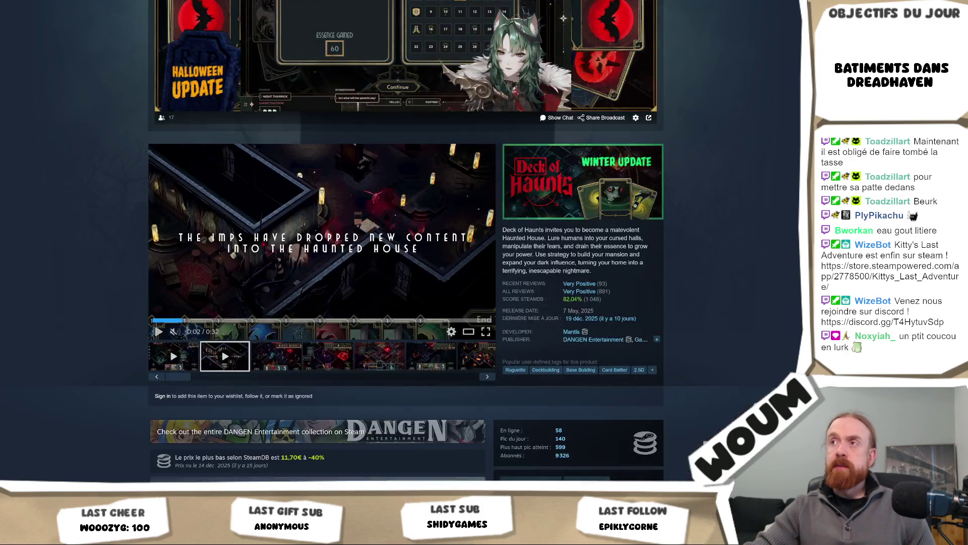
pyautogui.scroll(-5, 323, 252)
# Go back to the Tower Defense list and bring up Nordhold's link options.
pyautogui.hotkey('alt', 'Left')
pyautogui.scroll(-4, 330, 324)
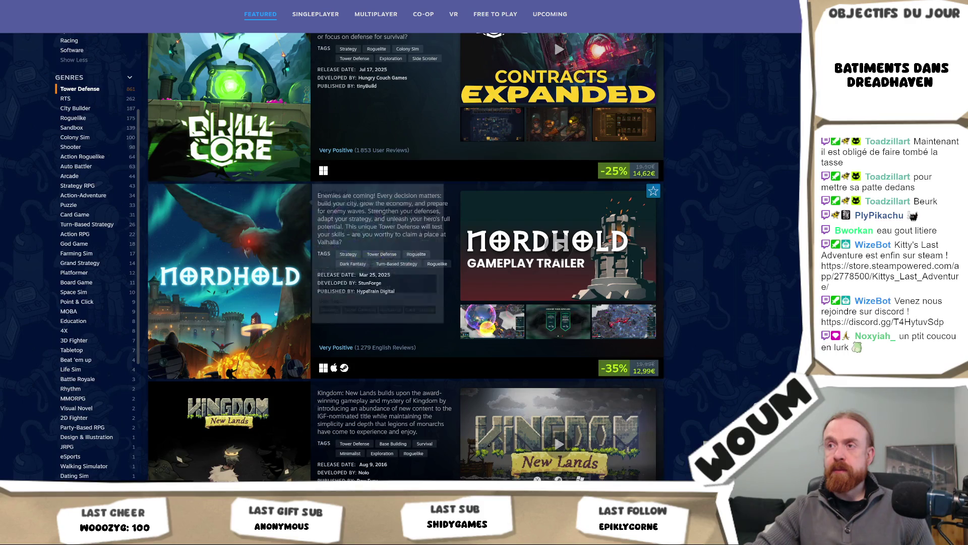
pyautogui.rightClick(259, 270)
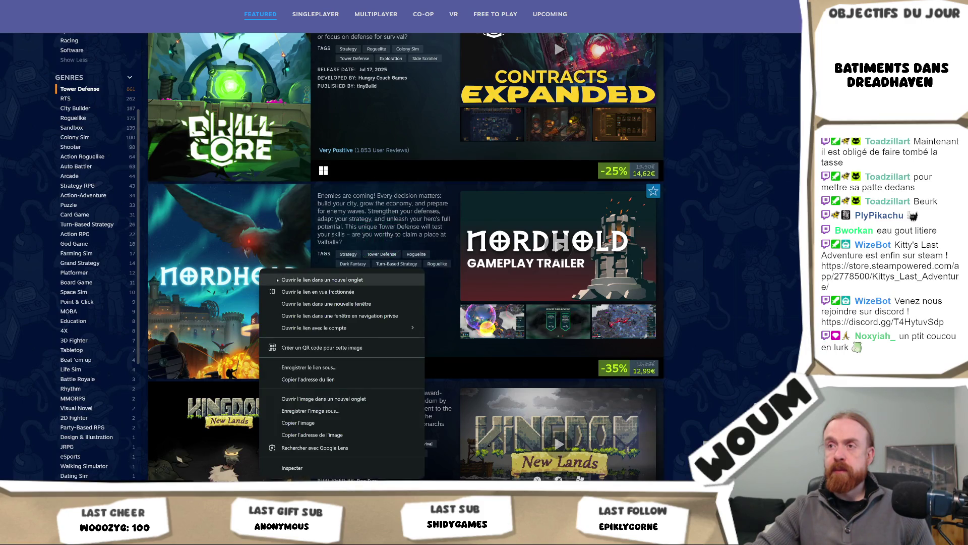
# Open Nordhold's store page, pause its trailer and scroll down to the Version 1.1.1 announcement.
pyautogui.click(277, 280)
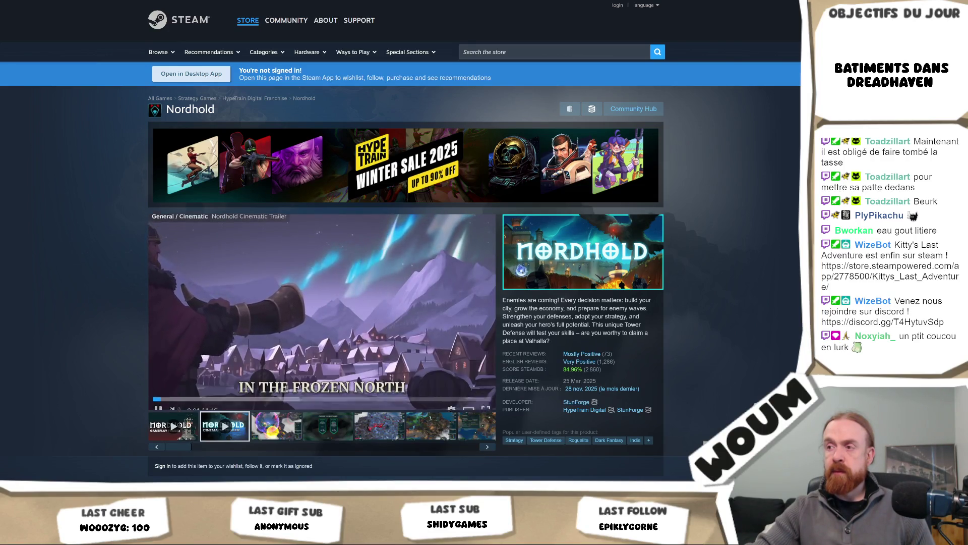
pyautogui.click(308, 314)
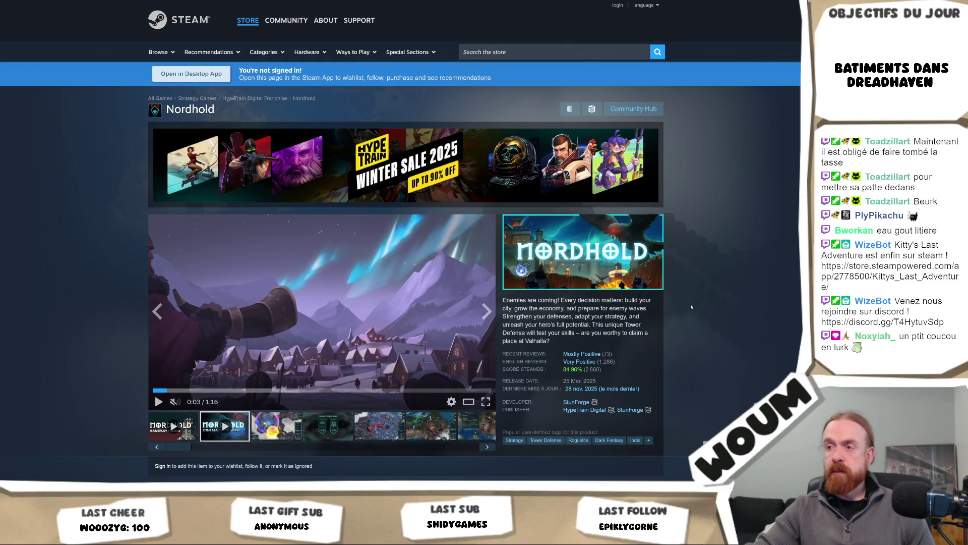
pyautogui.scroll(-5, 692, 307)
pyautogui.scroll(-4, 692, 307)
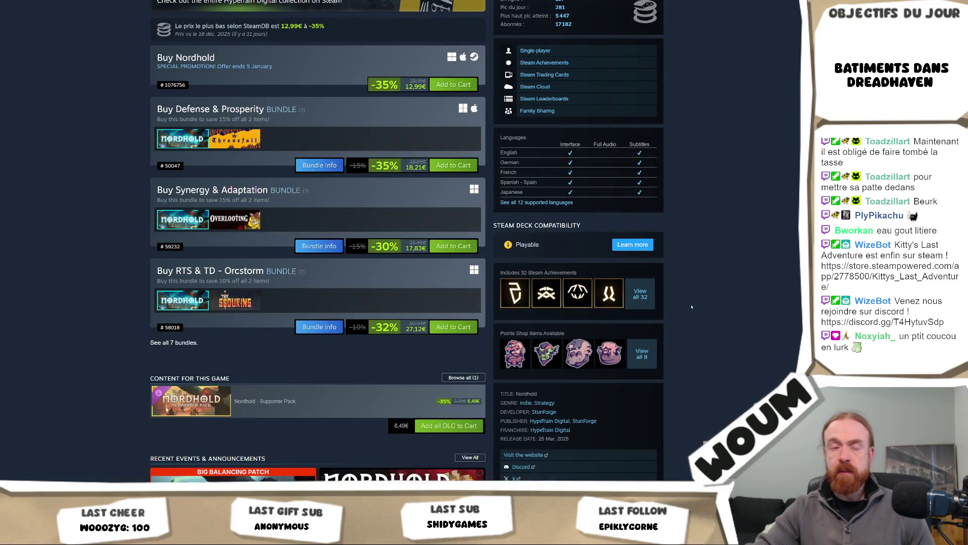
pyautogui.scroll(-4, 691, 306)
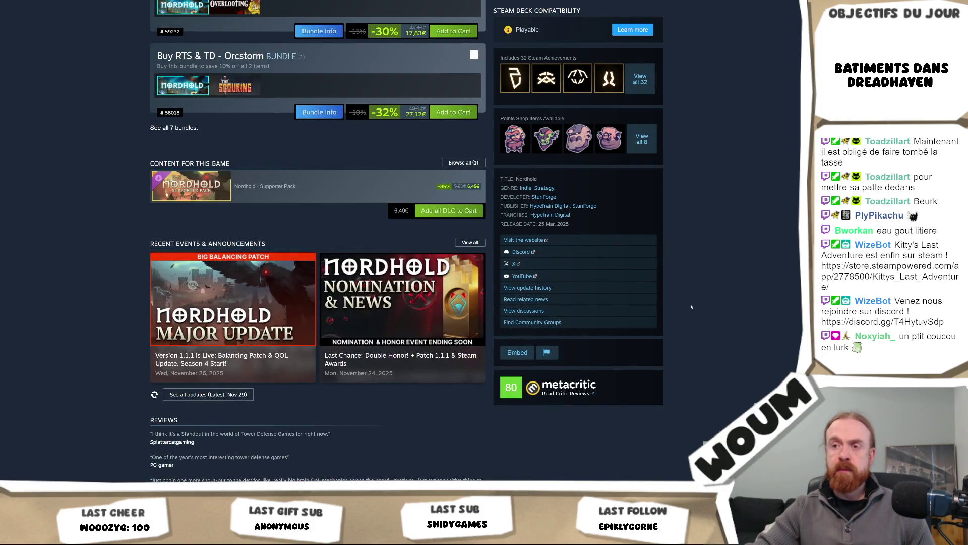
pyautogui.scroll(-3, 692, 307)
pyautogui.click(233, 166)
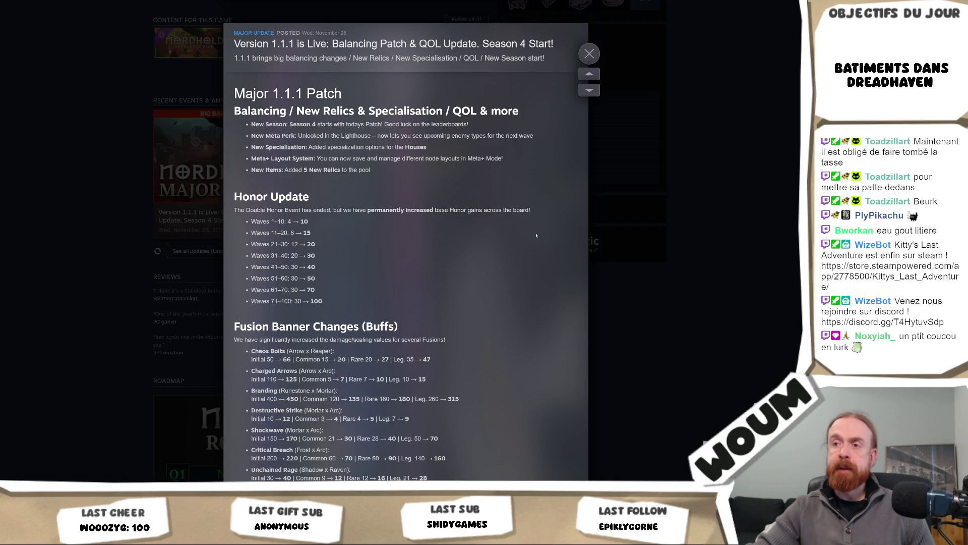
# Read Nordhold's Version 1.1.1 patch notes to the end and open the announcement's discussion.
pyautogui.scroll(-1, 536, 235)
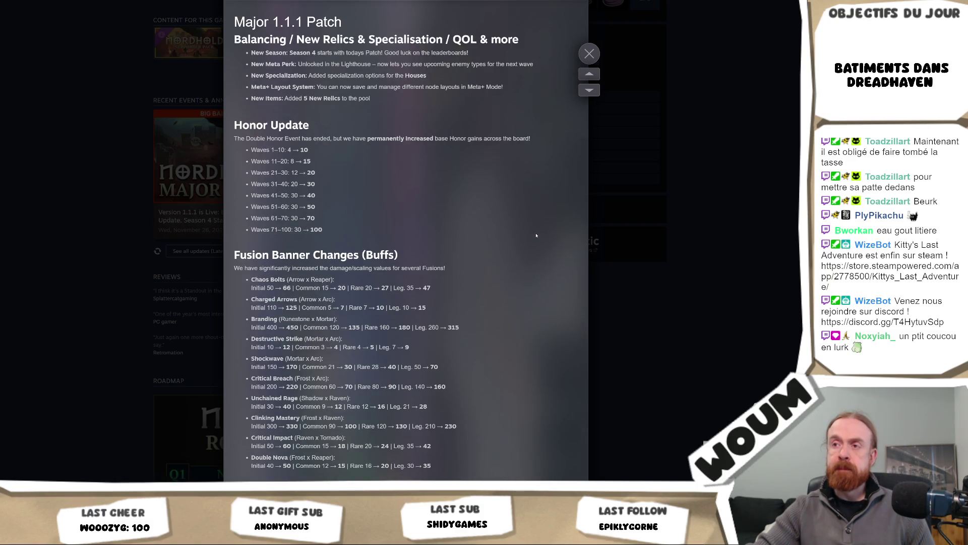
pyautogui.scroll(-2, 536, 235)
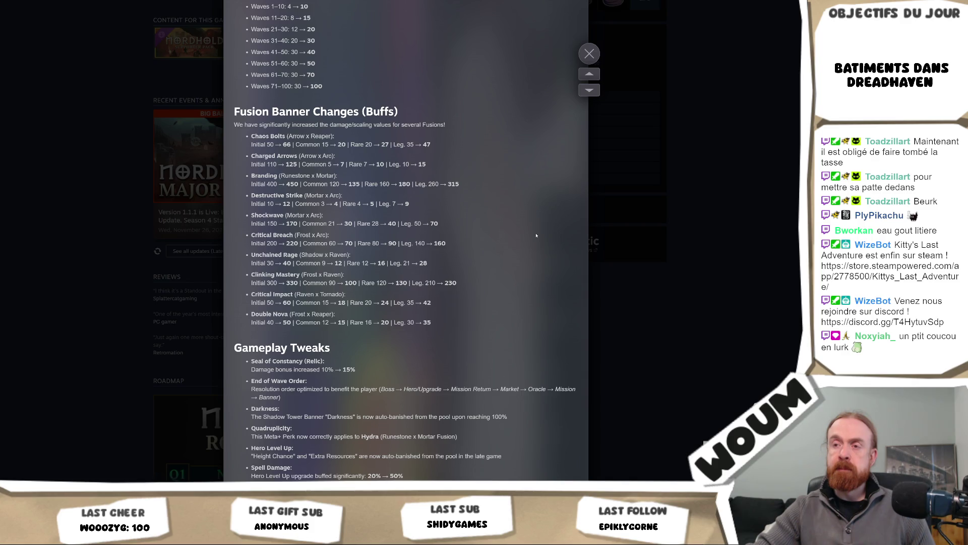
pyautogui.scroll(-1, 536, 235)
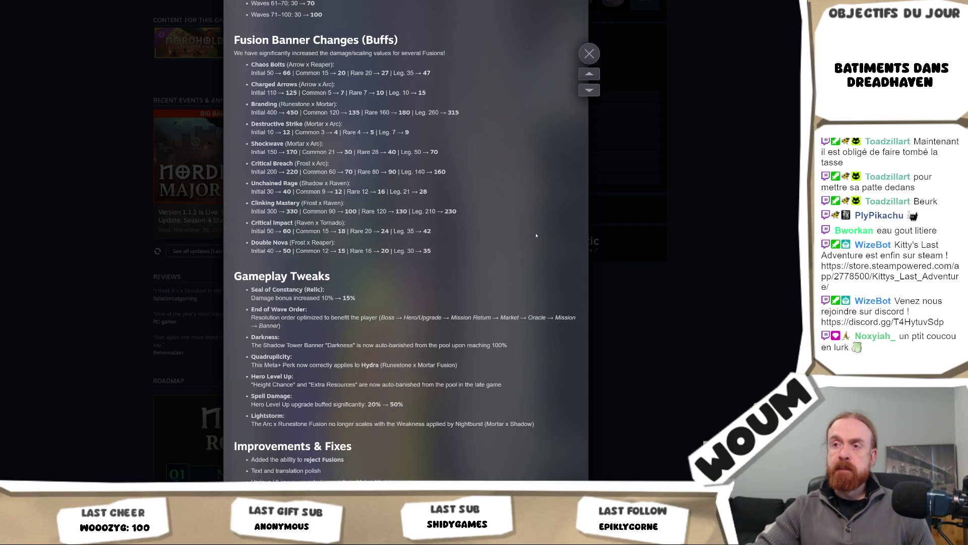
pyautogui.scroll(-4, 536, 235)
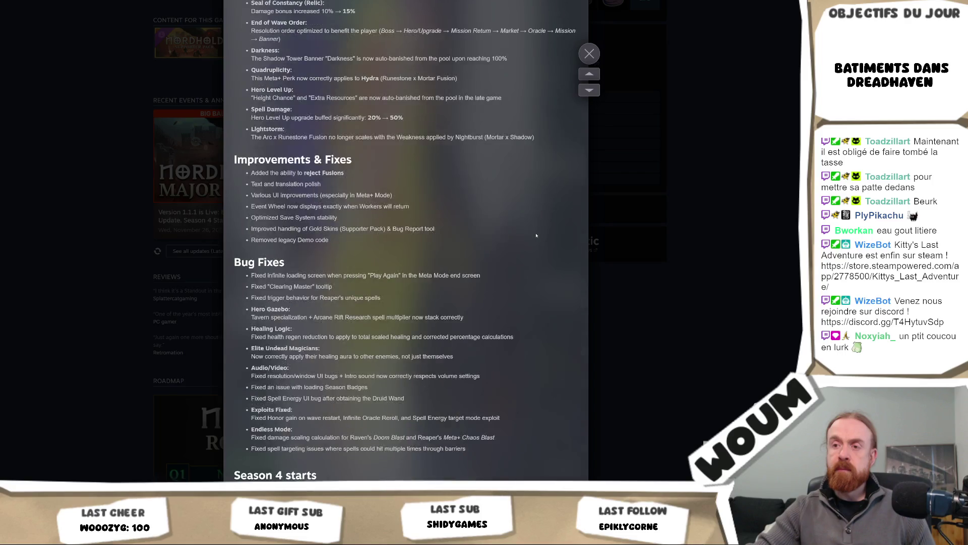
pyautogui.scroll(-3, 536, 235)
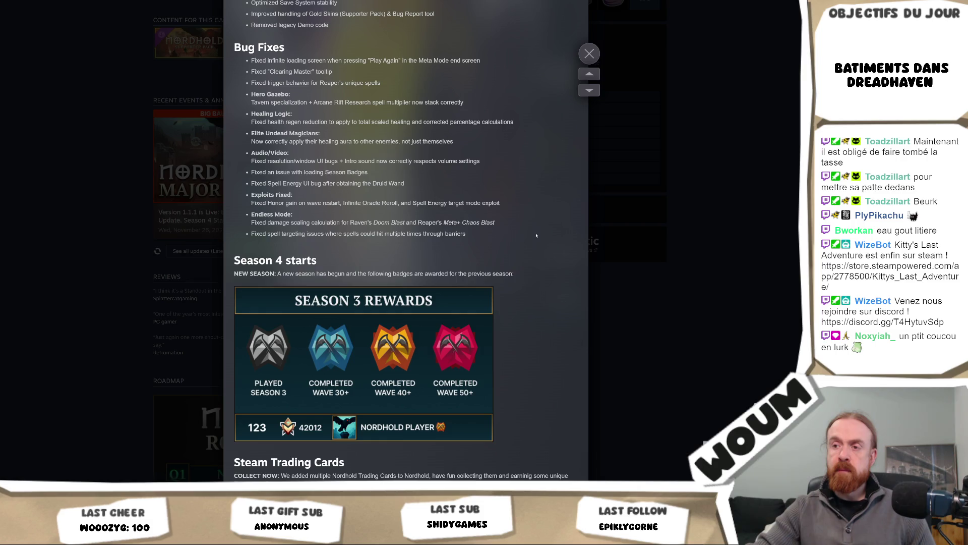
pyautogui.scroll(-3, 536, 235)
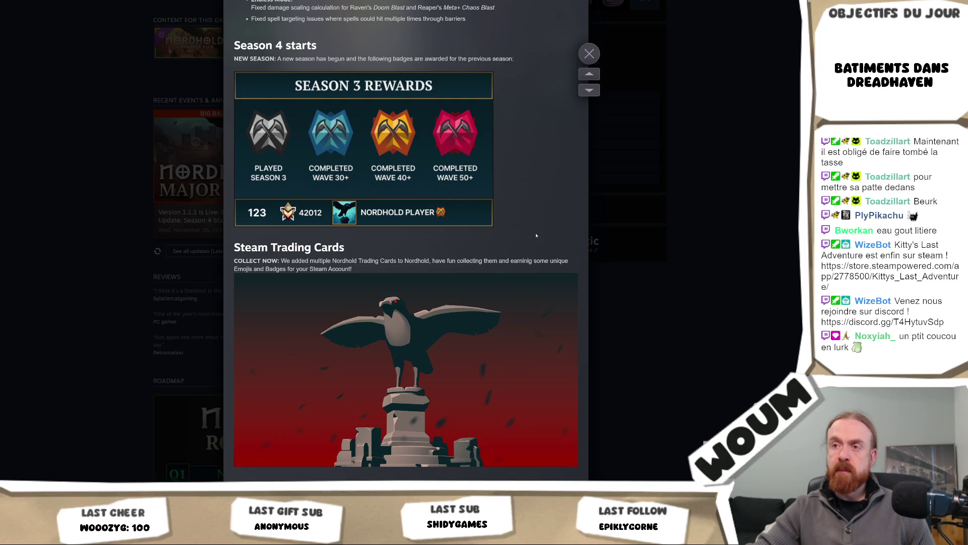
pyautogui.scroll(-5, 536, 235)
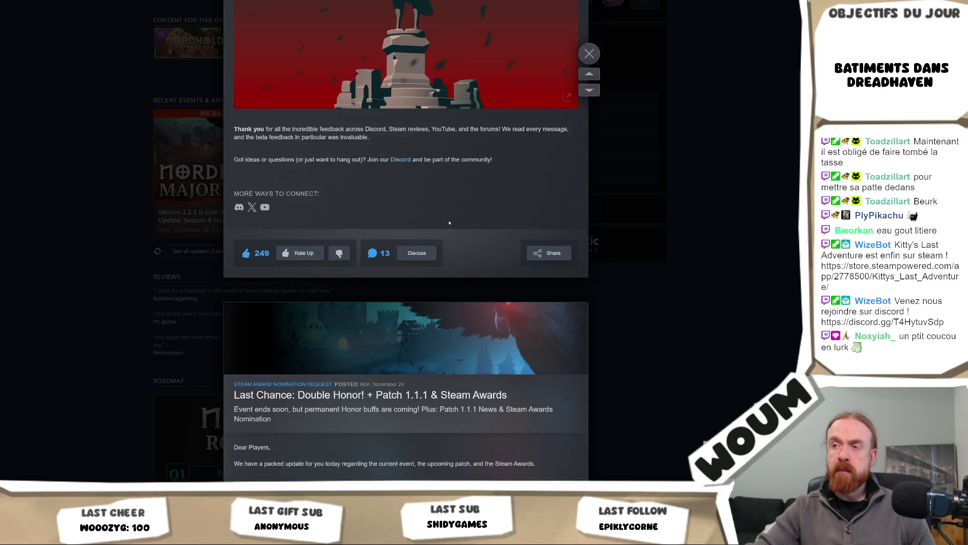
pyautogui.click(417, 252)
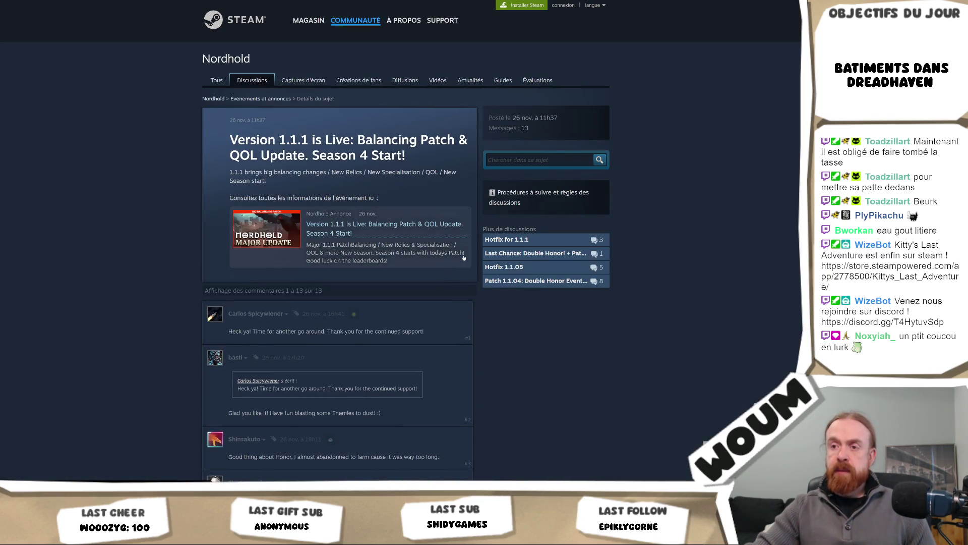
# Read all 13 comments in the Nordhold 1.1.1 thread, including the developer's optimization reply.
pyautogui.scroll(-3, 464, 258)
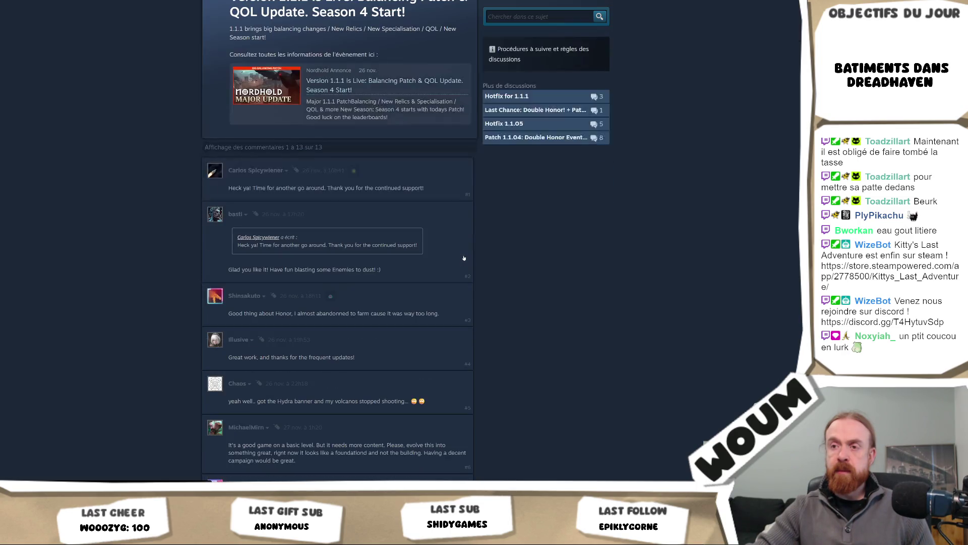
pyautogui.scroll(-3, 464, 258)
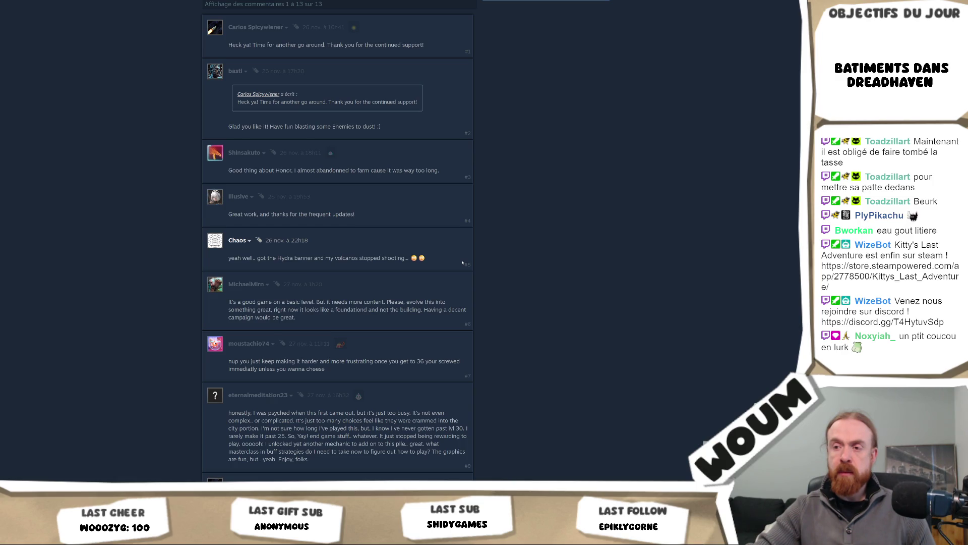
pyautogui.scroll(-1, 462, 262)
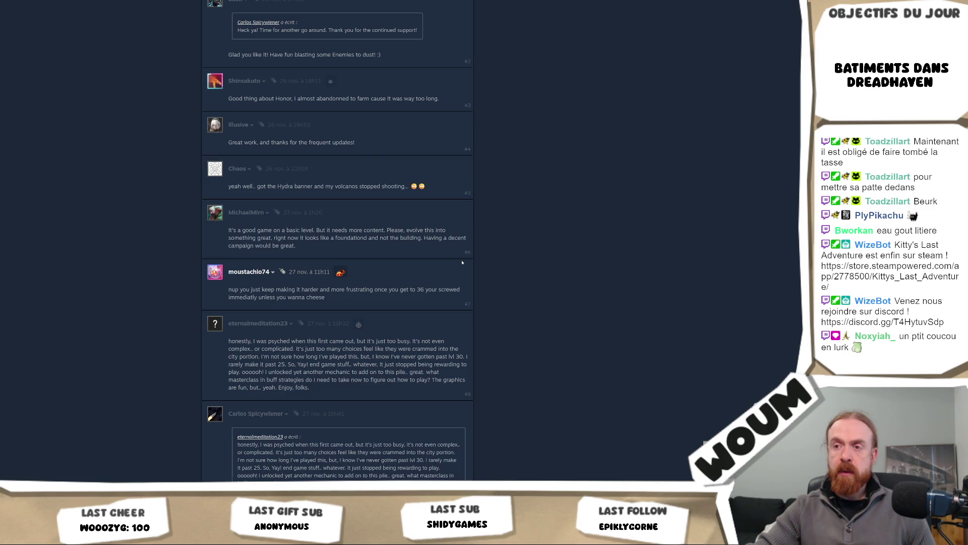
pyautogui.scroll(-1, 462, 263)
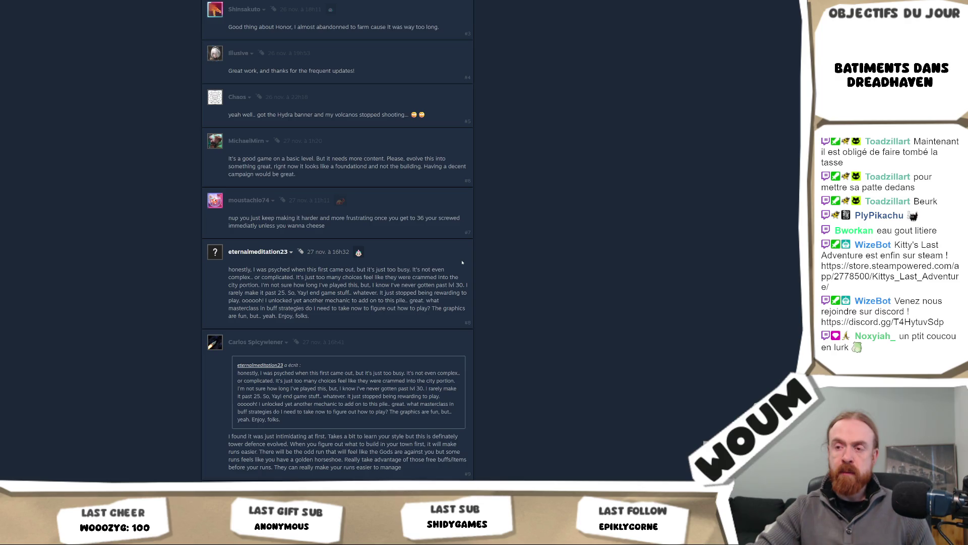
pyautogui.scroll(-1, 462, 263)
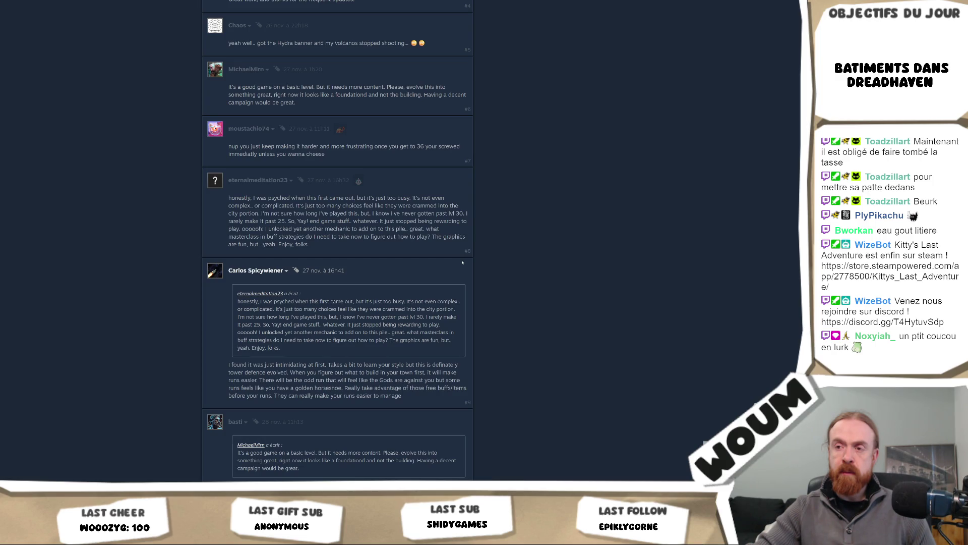
pyautogui.scroll(-1, 462, 262)
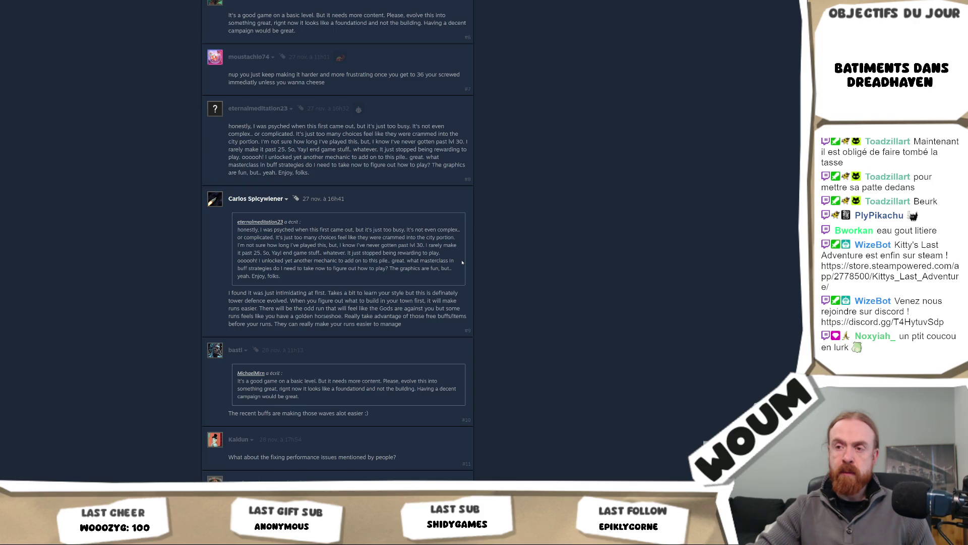
pyautogui.scroll(-1, 461, 262)
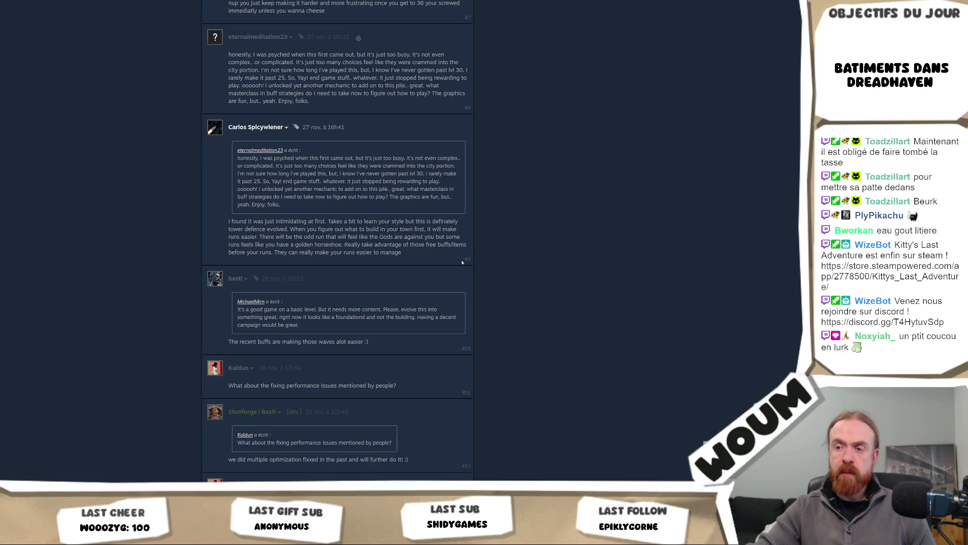
pyautogui.scroll(-1, 462, 262)
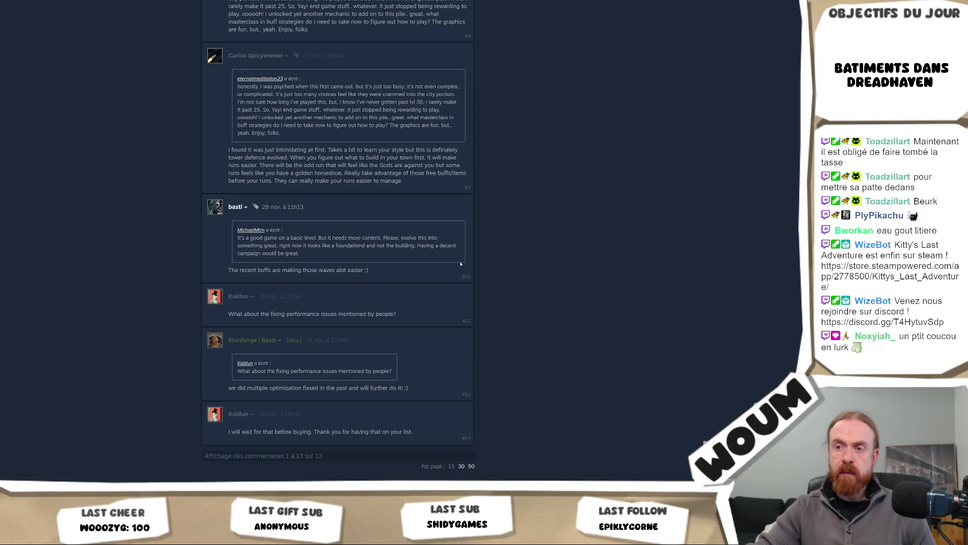
pyautogui.scroll(-1, 525, 389)
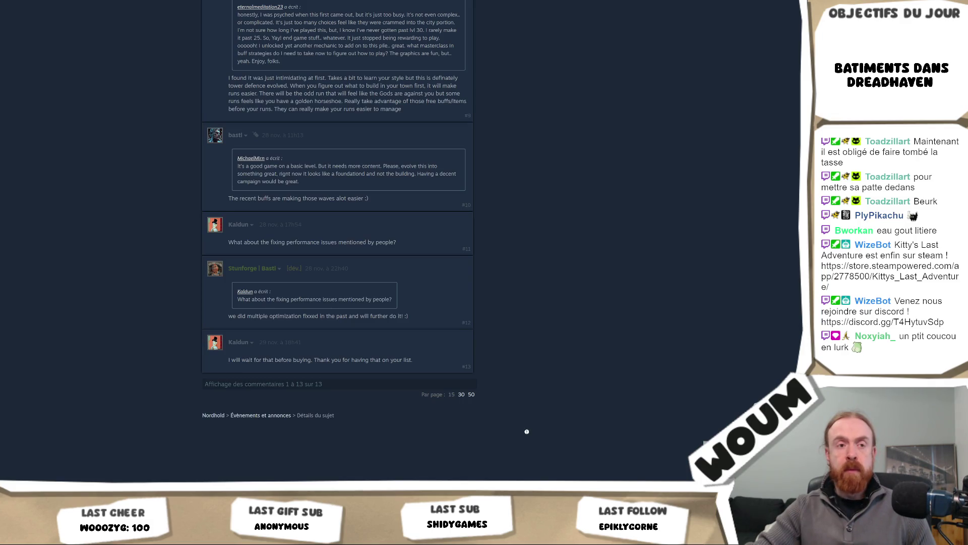
pyautogui.scroll(10, 526, 431)
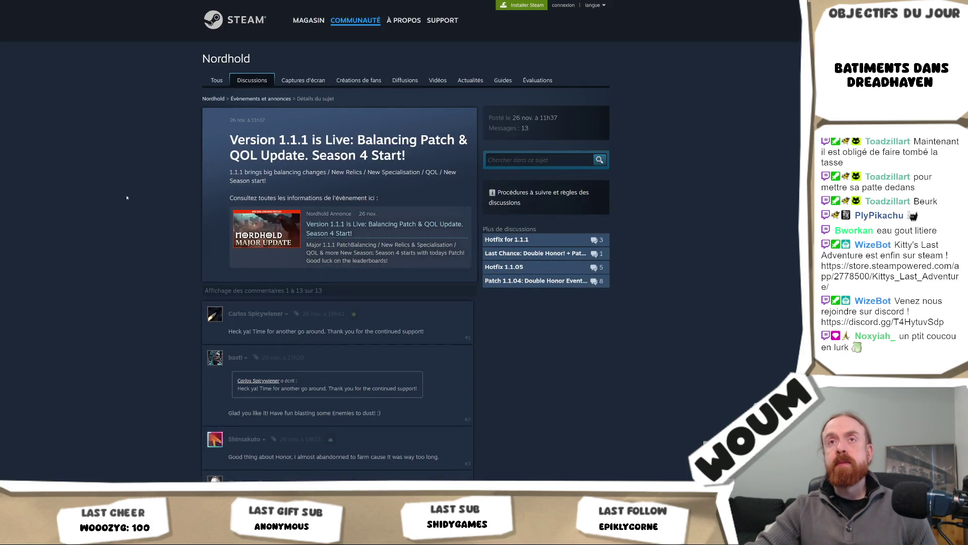
# Return to Nordhold's store page and expand its full 2025 roadmap.
pyautogui.hotkey('alt', 'Left')
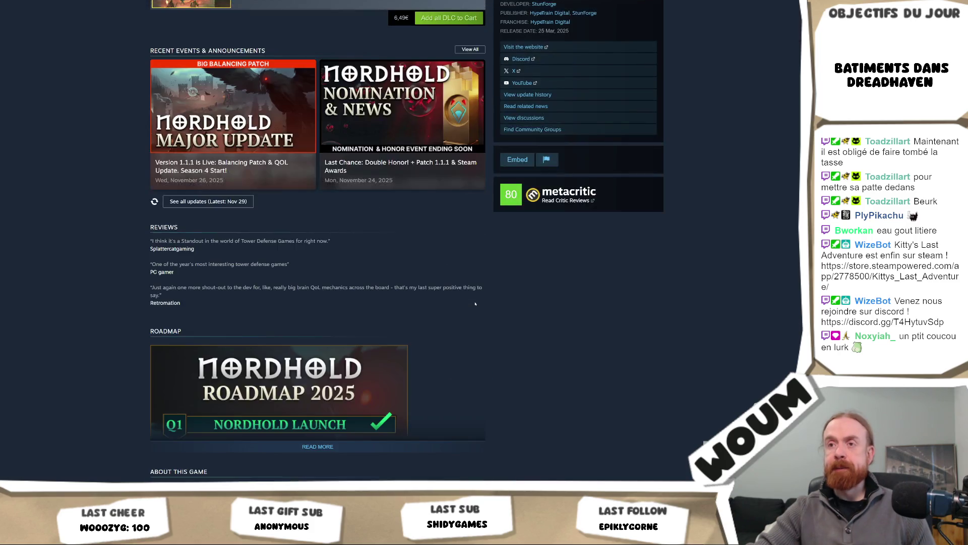
pyautogui.scroll(-3, 475, 304)
pyautogui.click(479, 233)
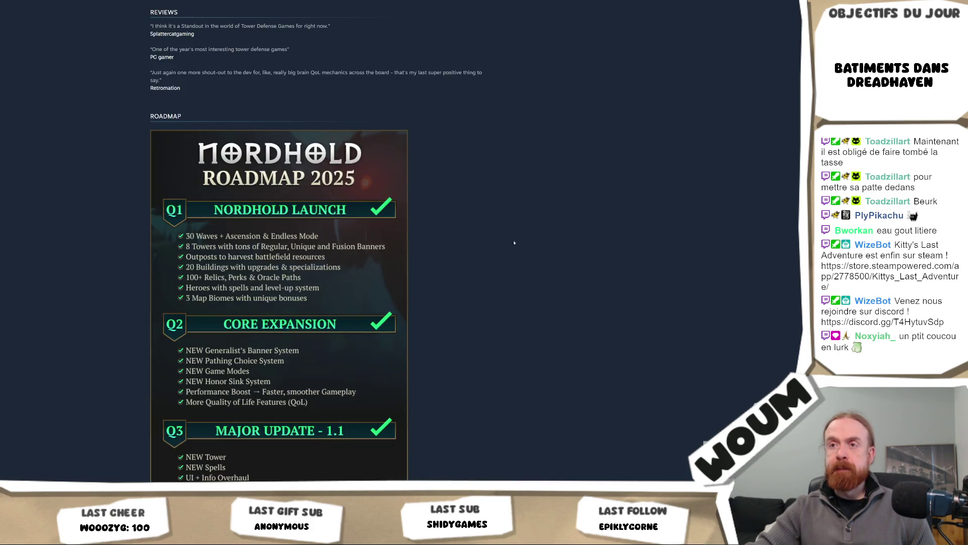
pyautogui.scroll(-3, 559, 293)
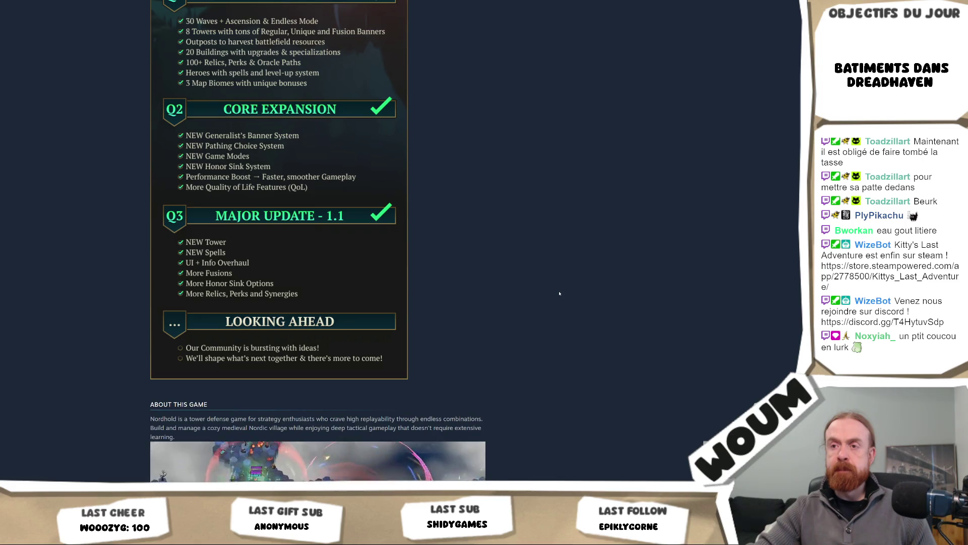
pyautogui.scroll(-4, 559, 293)
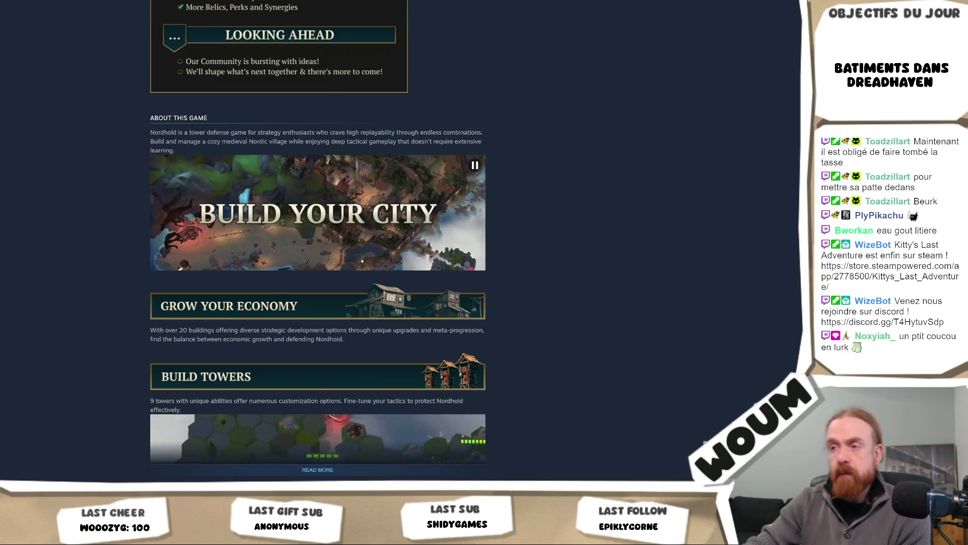
pyautogui.scroll(-4, 360, 240)
# Expand Nordhold's full game description, then watch the There Are No Orcs trailer fullscreen.
pyautogui.click(317, 253)
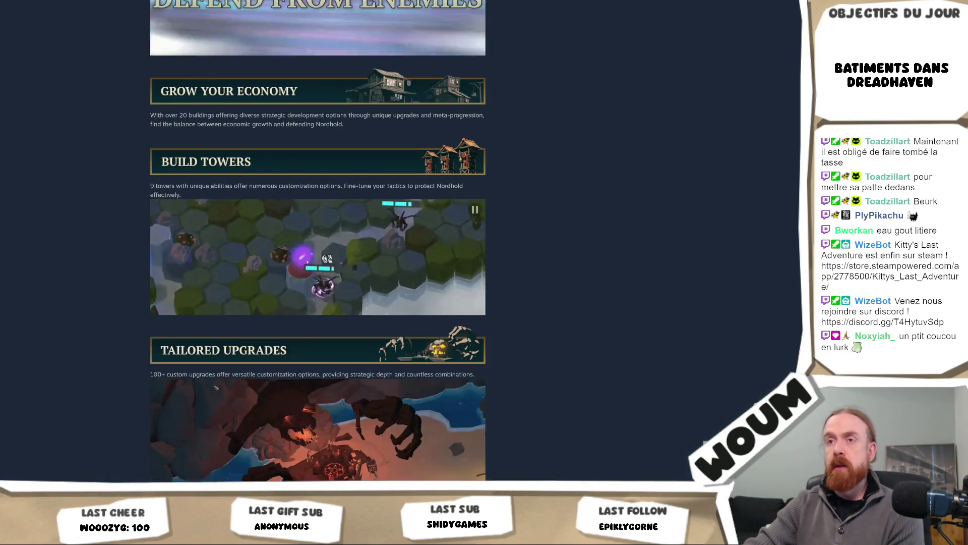
pyautogui.scroll(-5, 584, 264)
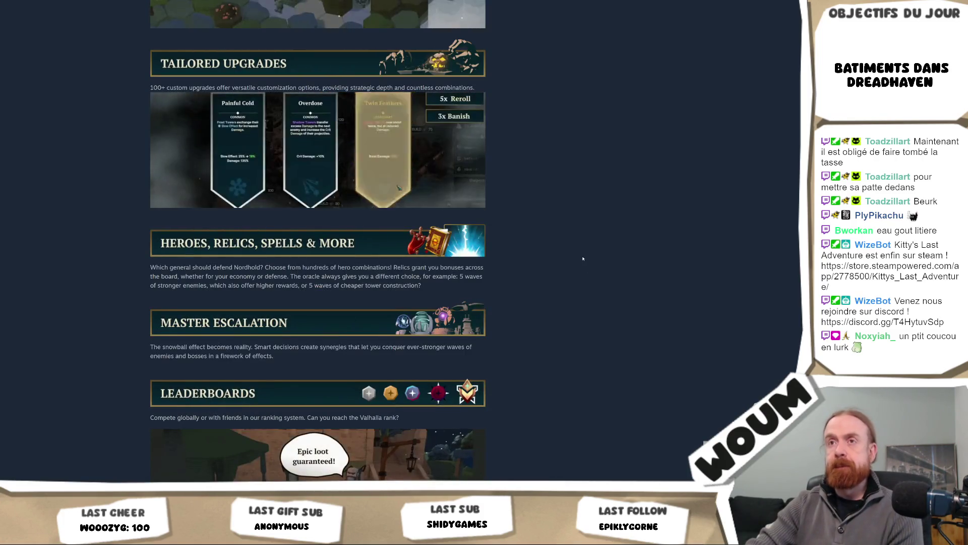
pyautogui.press('Home')
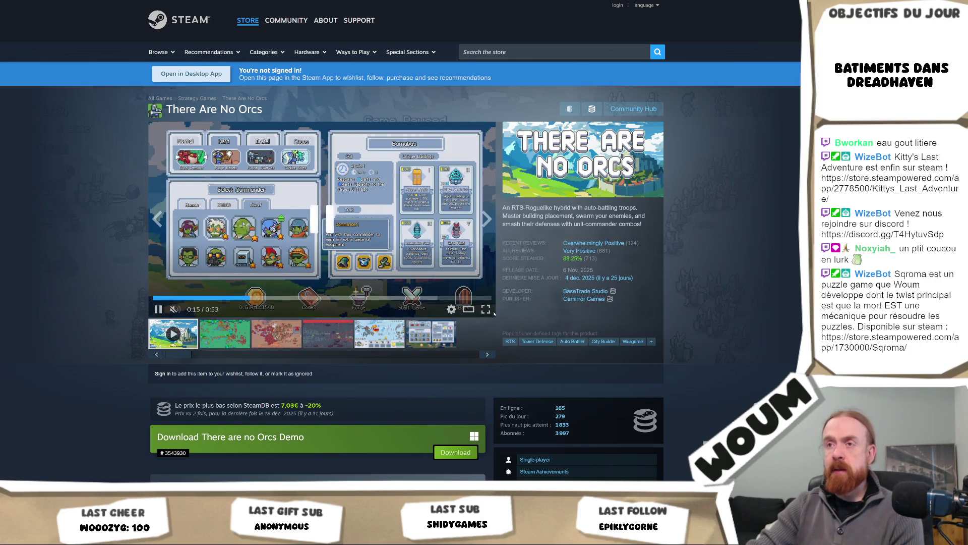
pyautogui.click(485, 310)
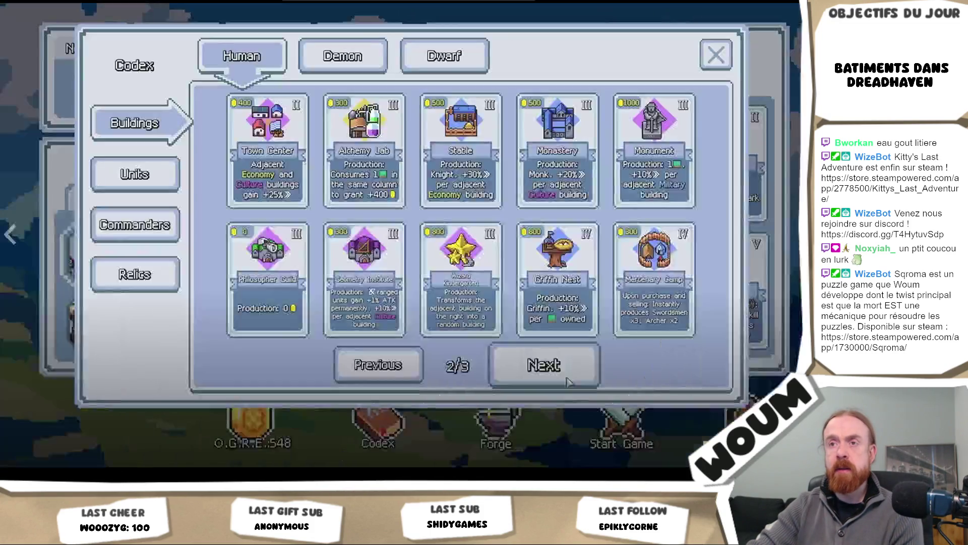
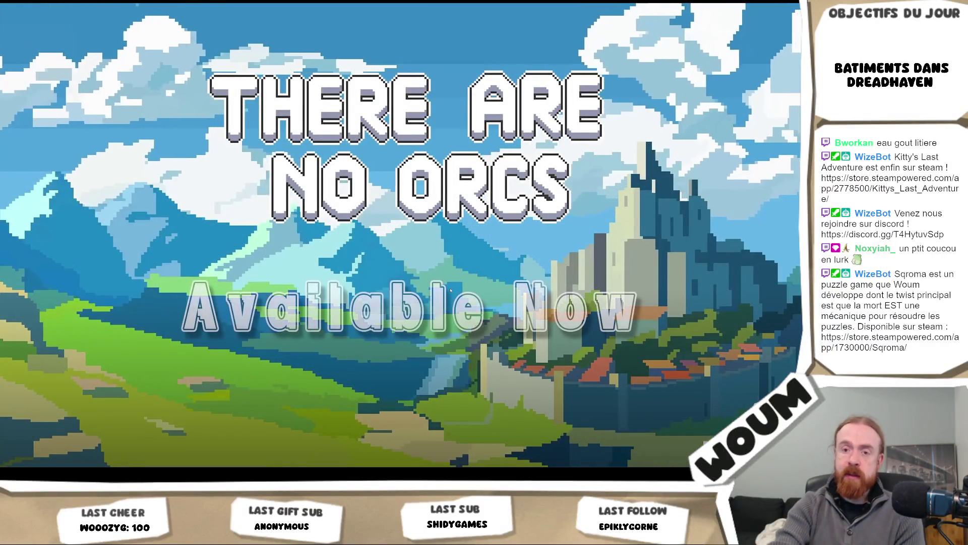
# Leave the fullscreen trailer, step through all six There Are No Orcs screenshots enlarged, then close the viewer.
pyautogui.press('Escape')
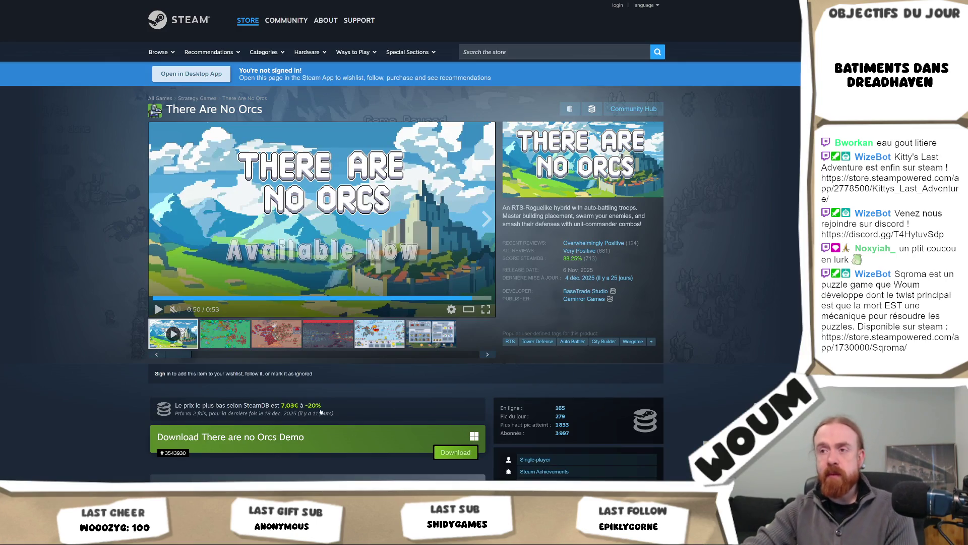
pyautogui.click(220, 335)
pyautogui.click(403, 249)
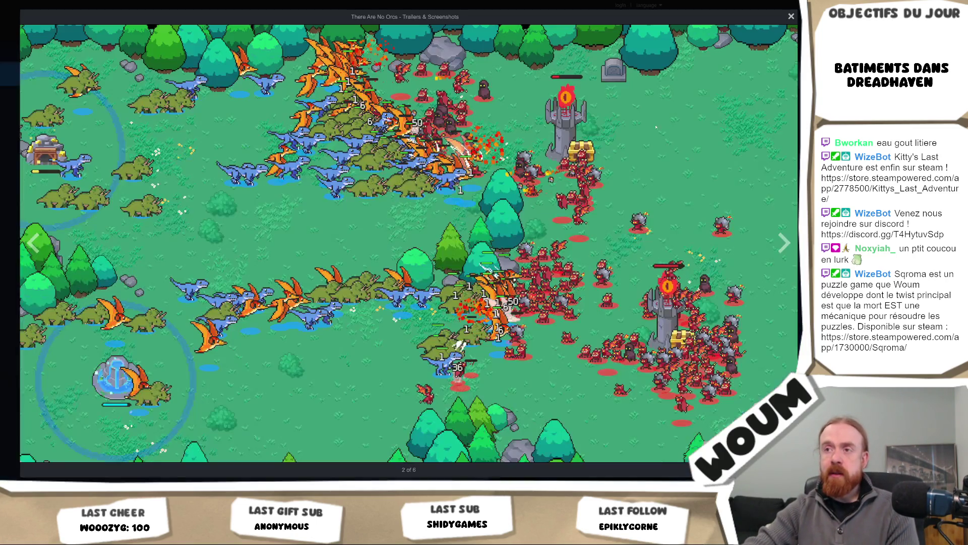
pyautogui.press('Right')
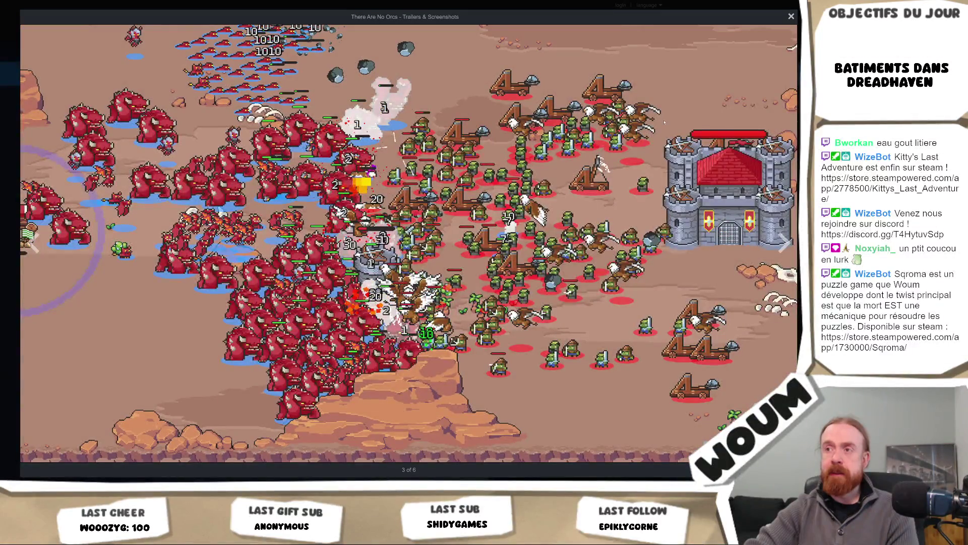
pyautogui.press('Right')
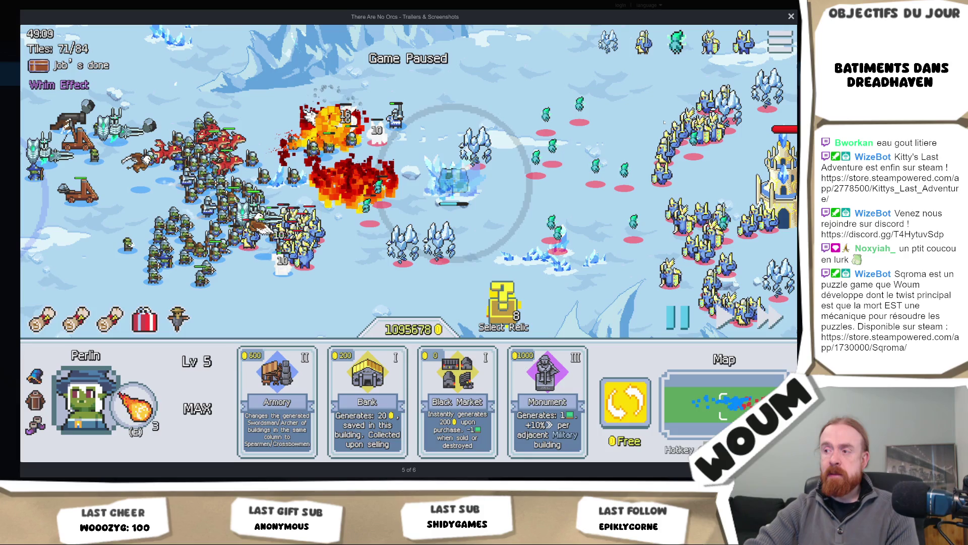
pyautogui.press('Right')
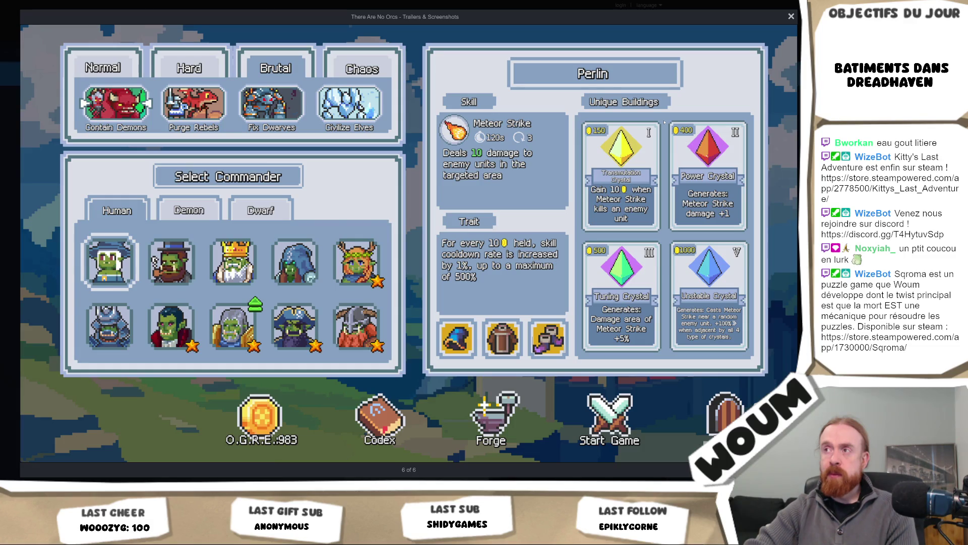
pyautogui.press('Right')
pyautogui.press('Right')
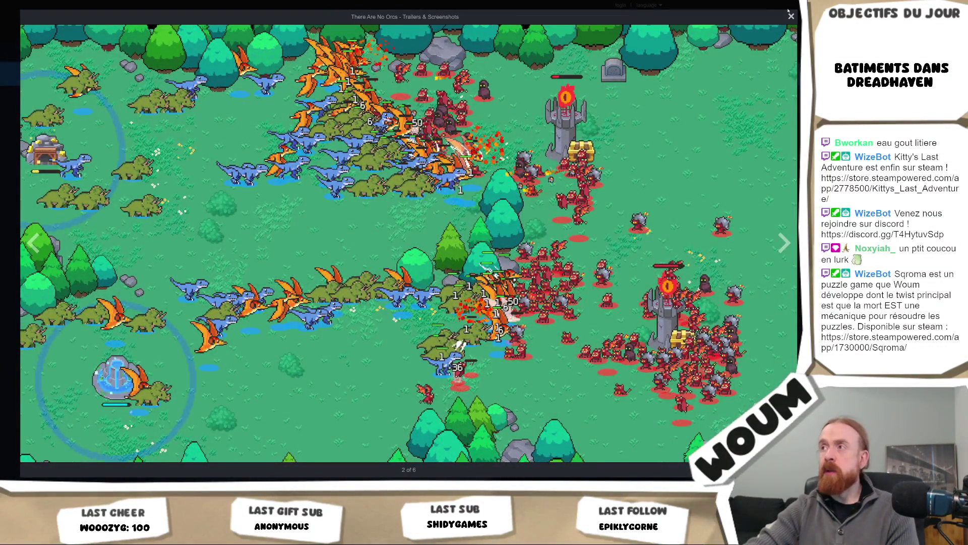
pyautogui.press('Escape')
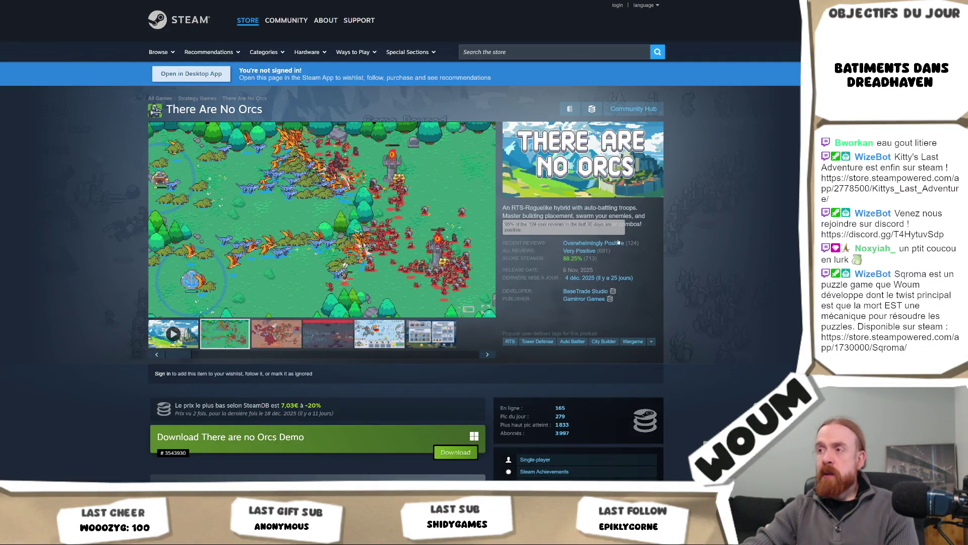
# Expand the full About This Game description for There Are No Orcs.
pyautogui.scroll(-5, 544, 339)
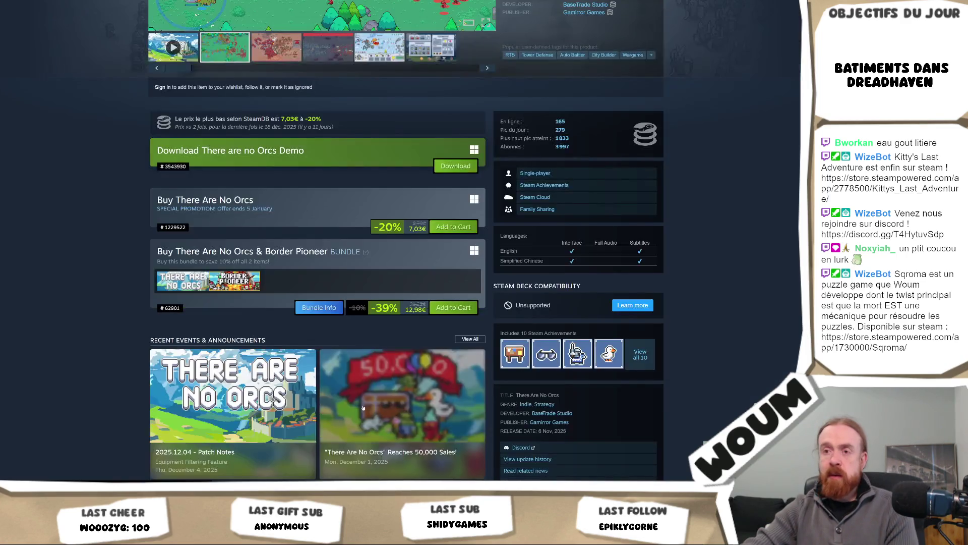
pyautogui.scroll(4, 77, 348)
pyautogui.scroll(-13, 98, 347)
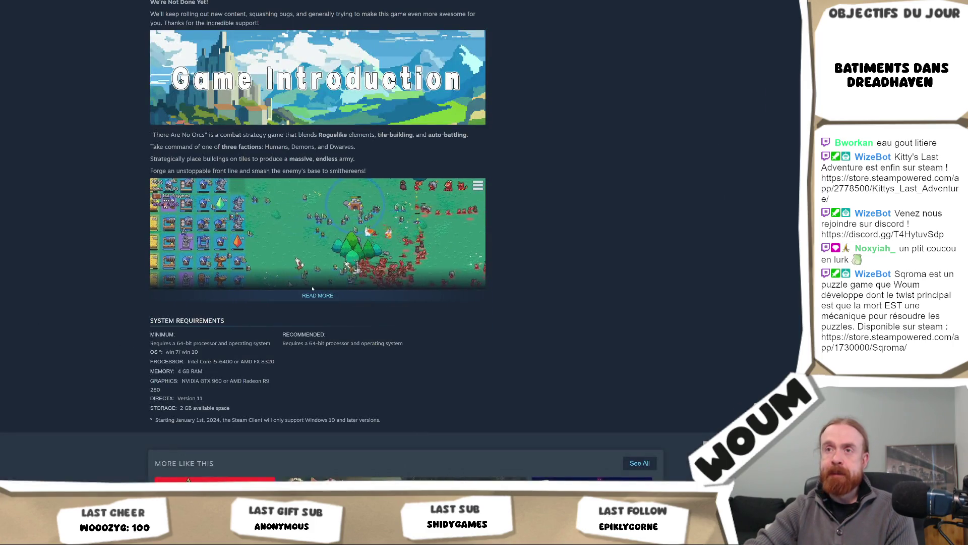
pyautogui.click(313, 294)
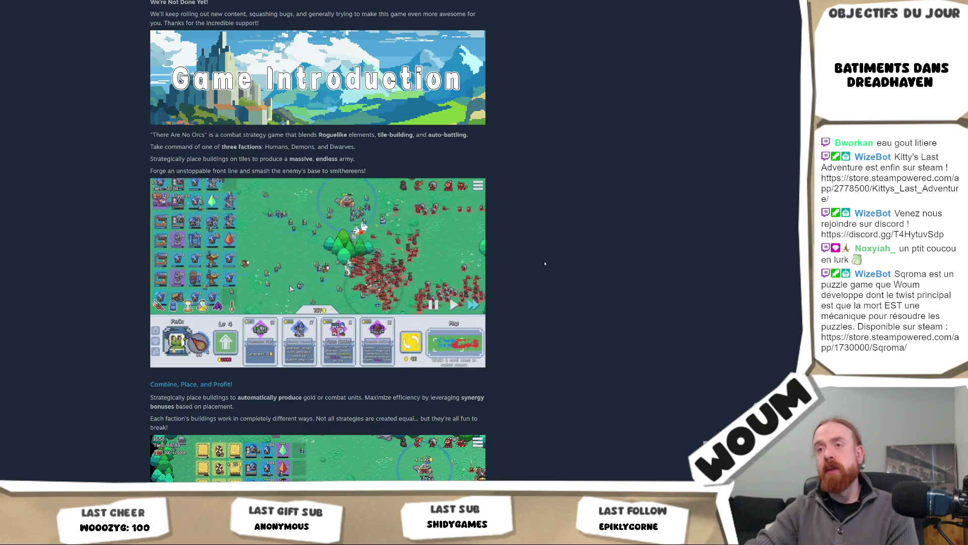
# Read down past the system requirements to the Very Positive customer reviews.
pyautogui.scroll(-3, 529, 254)
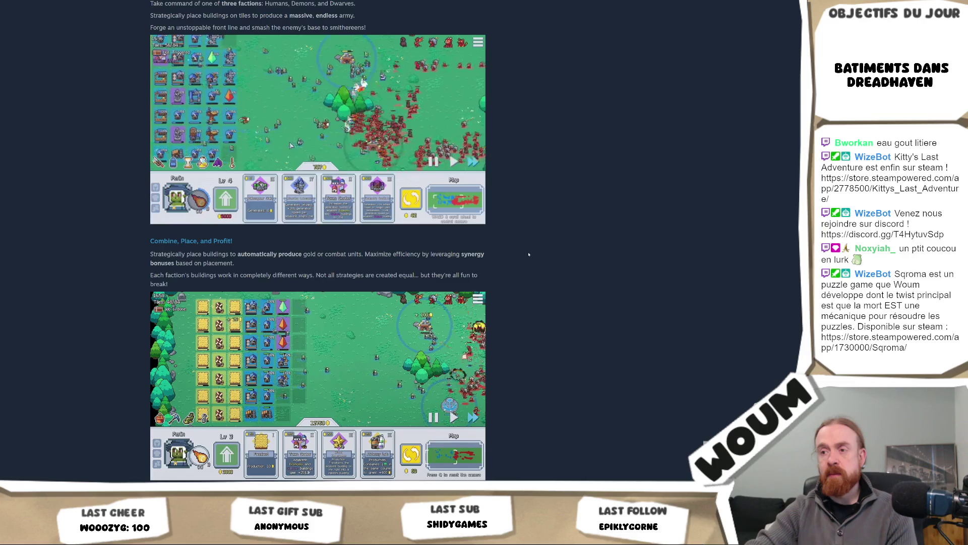
pyautogui.scroll(-4, 529, 255)
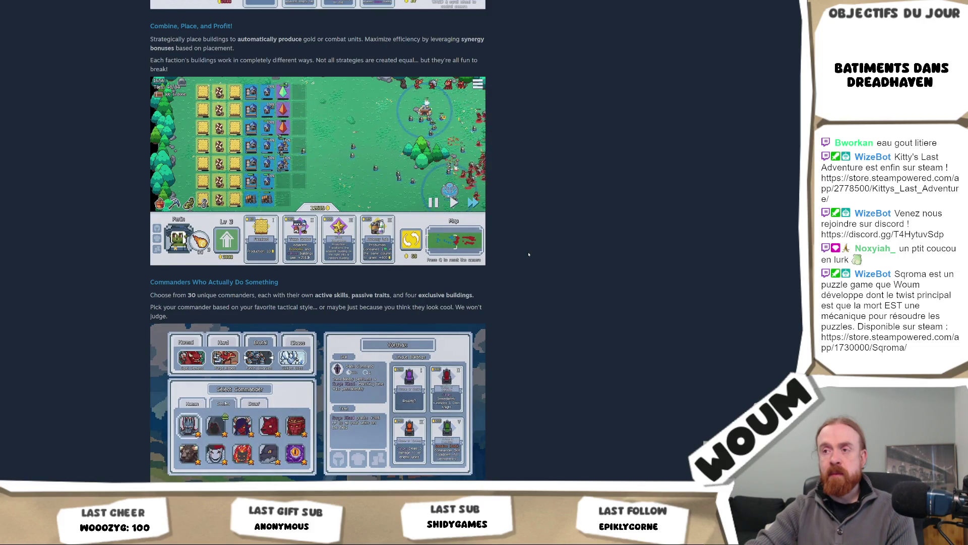
pyautogui.scroll(-2, 529, 255)
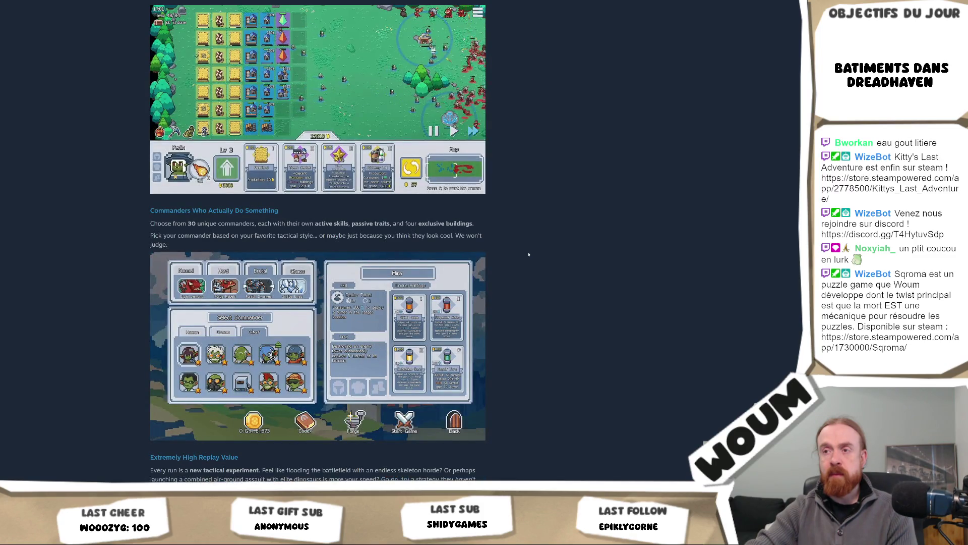
pyautogui.scroll(-3, 529, 254)
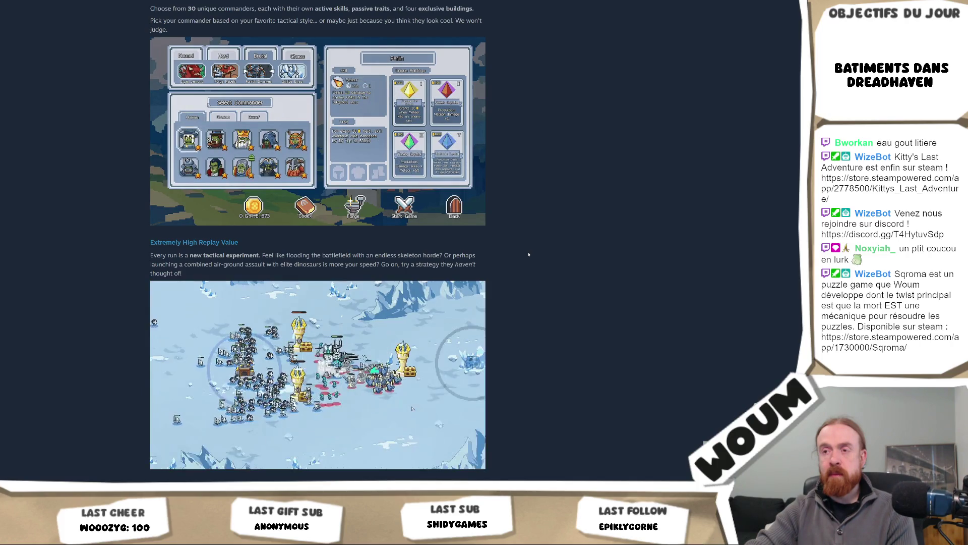
pyautogui.scroll(-4, 528, 255)
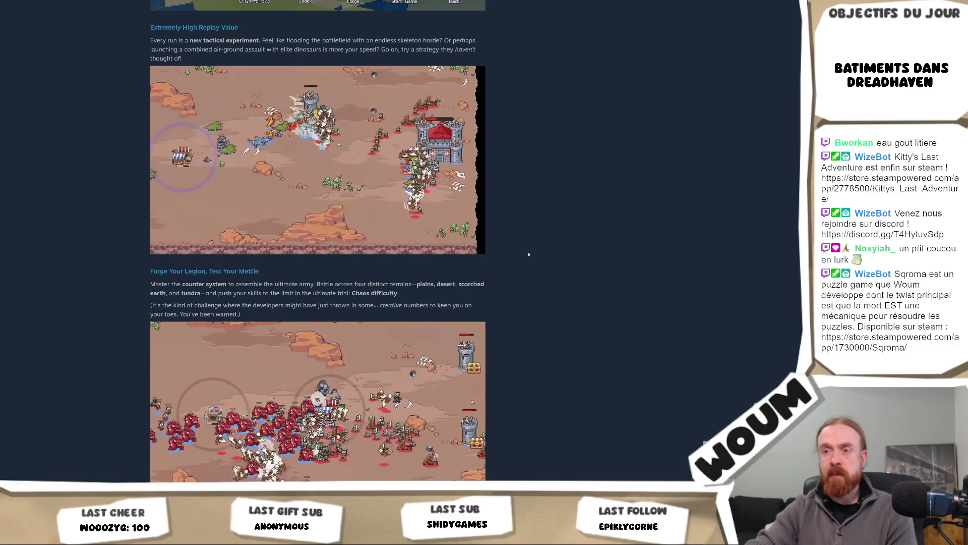
pyautogui.scroll(-4, 529, 254)
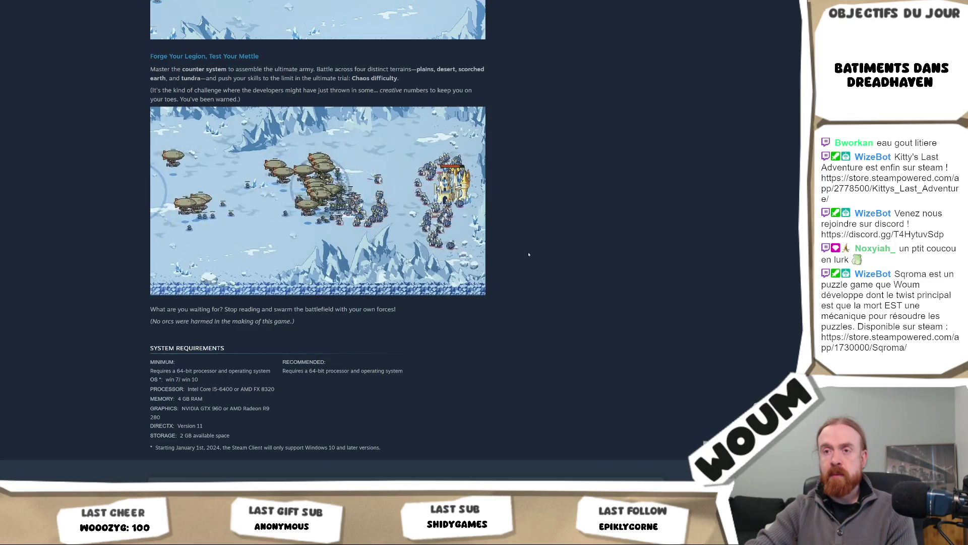
pyautogui.scroll(-5, 530, 254)
pyautogui.scroll(-4, 529, 254)
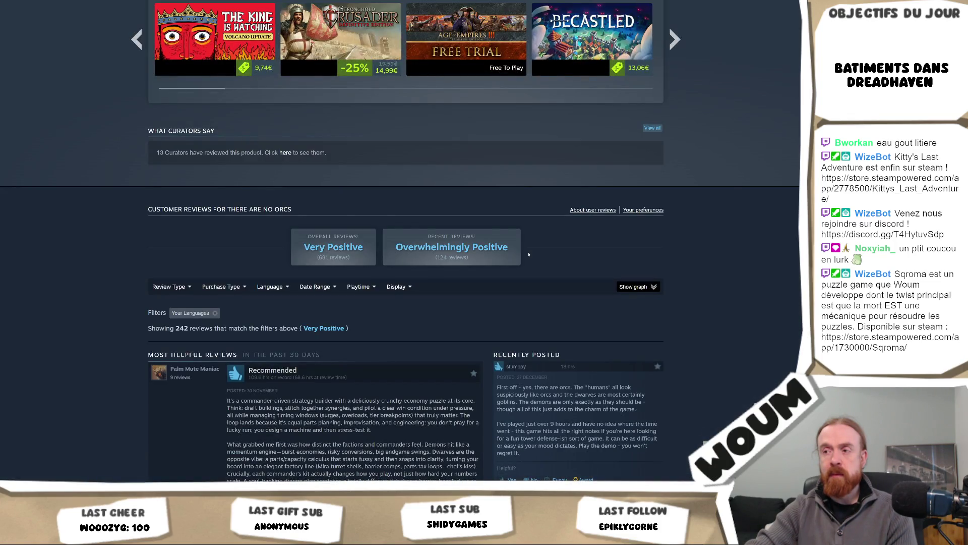
# Filter the There Are No Orcs reviews to show only Negative ones.
pyautogui.scroll(-4, 529, 254)
pyautogui.moveTo(169, 72)
pyautogui.click(179, 105)
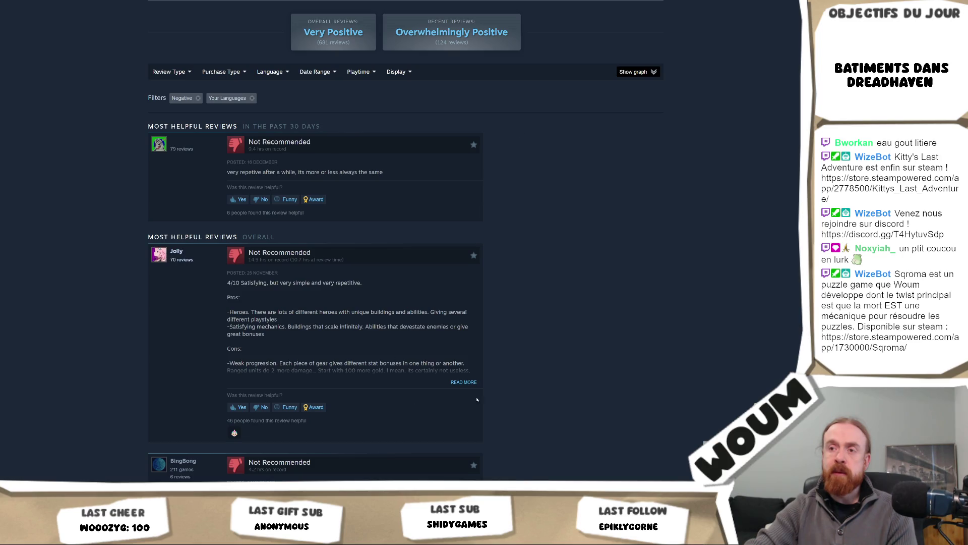
# Expand the full text of the top two Not Recommended reviews.
pyautogui.click(464, 382)
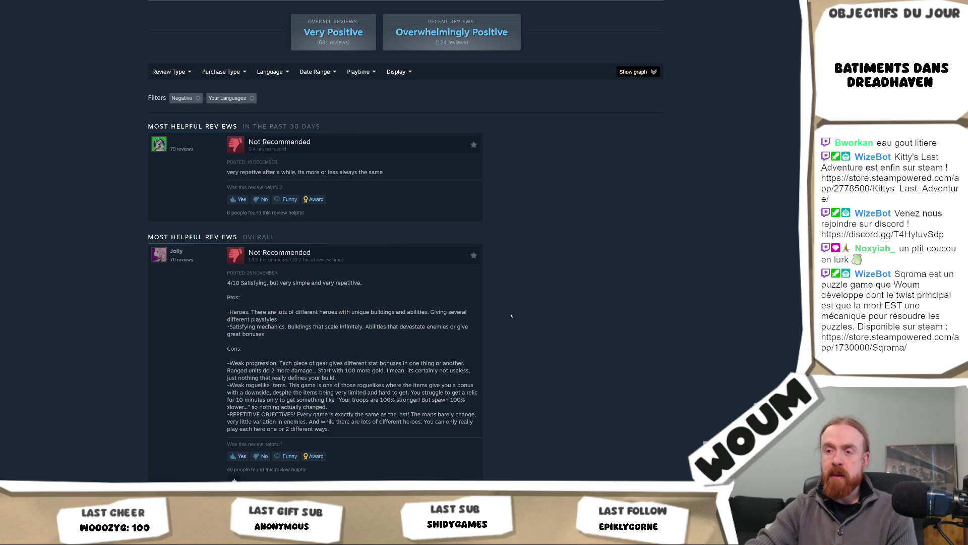
pyautogui.scroll(-4, 511, 315)
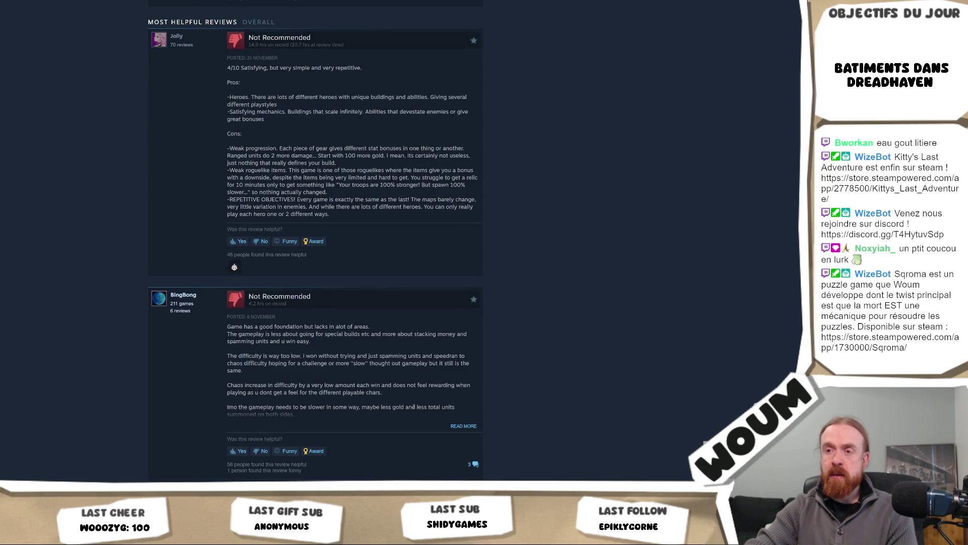
pyautogui.click(461, 426)
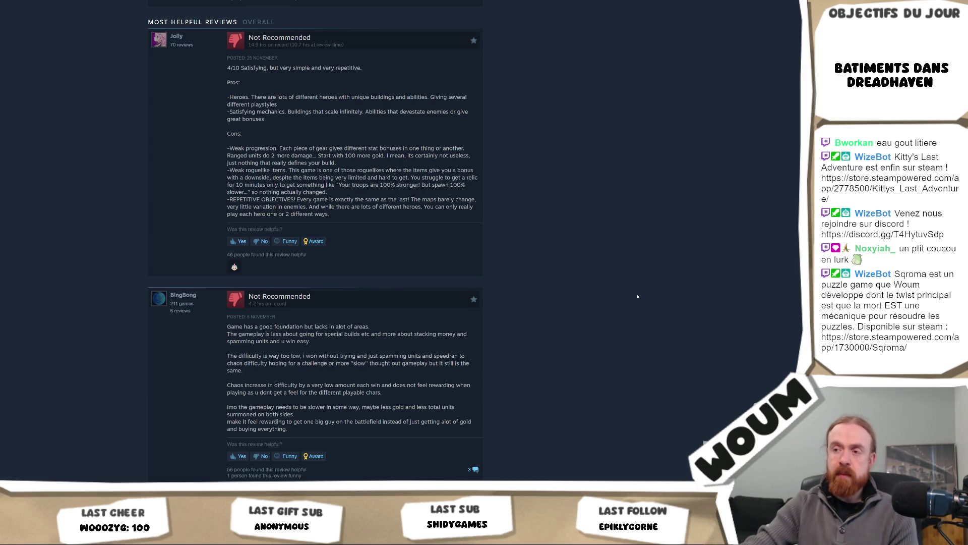
pyautogui.scroll(-2, 627, 314)
pyautogui.scroll(-4, 627, 314)
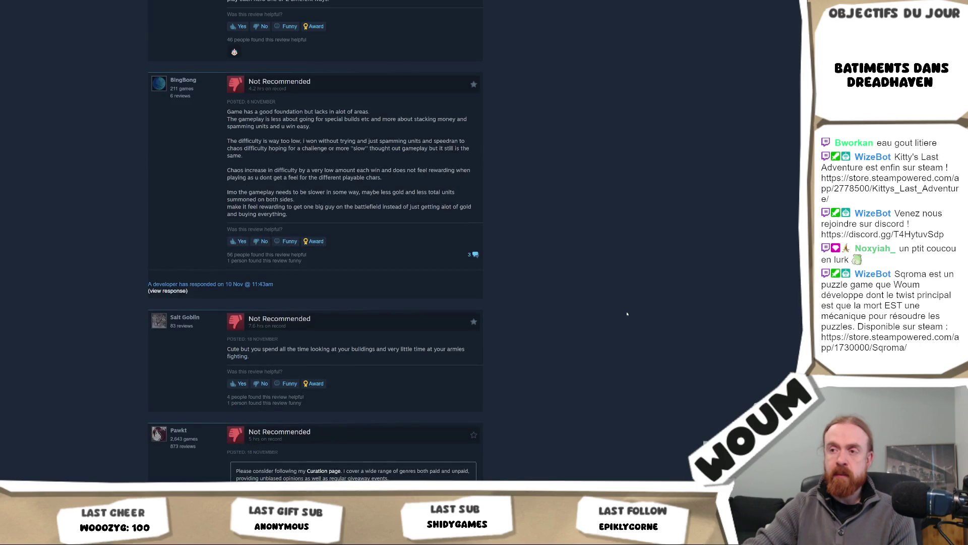
# Expand the 'Potential Is There But Balance Is Not' review to its full text.
pyautogui.scroll(-2, 627, 314)
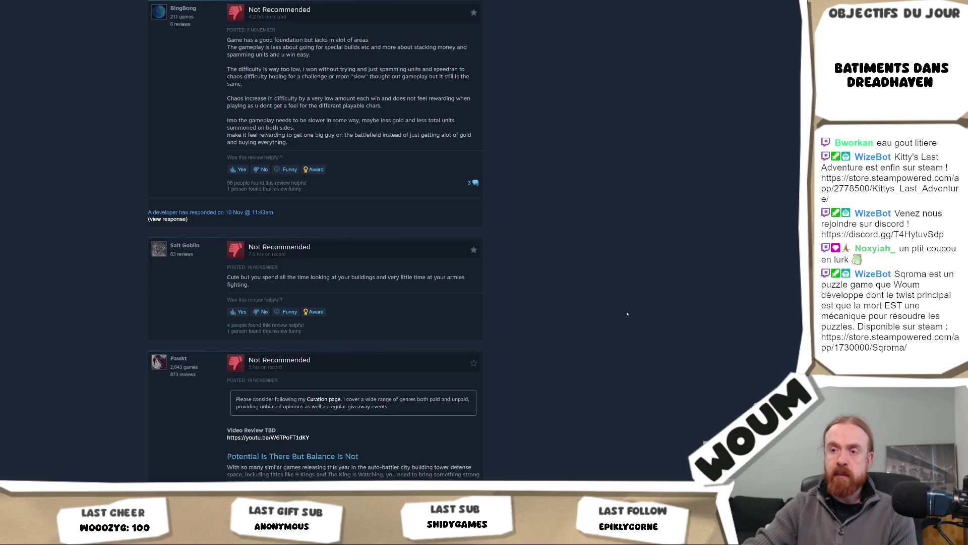
pyautogui.scroll(-2, 627, 314)
pyautogui.scroll(-2, 627, 314)
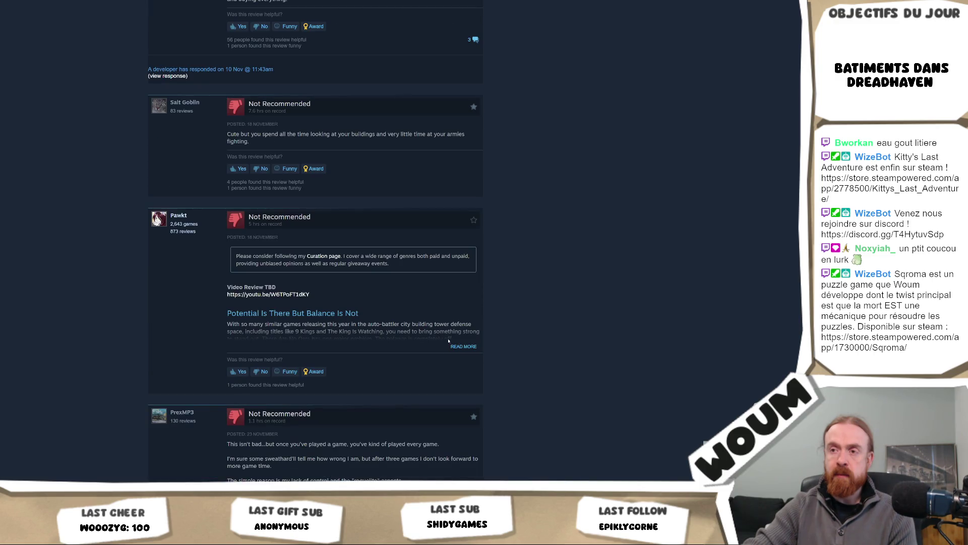
pyautogui.click(462, 346)
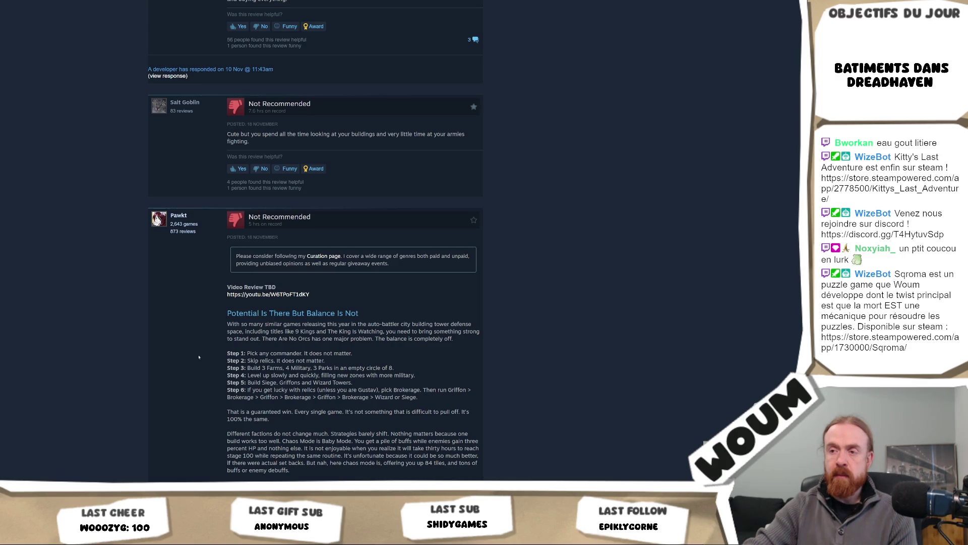
# Expand the next negative review's full text and open that review's own page.
pyautogui.scroll(-4, 199, 357)
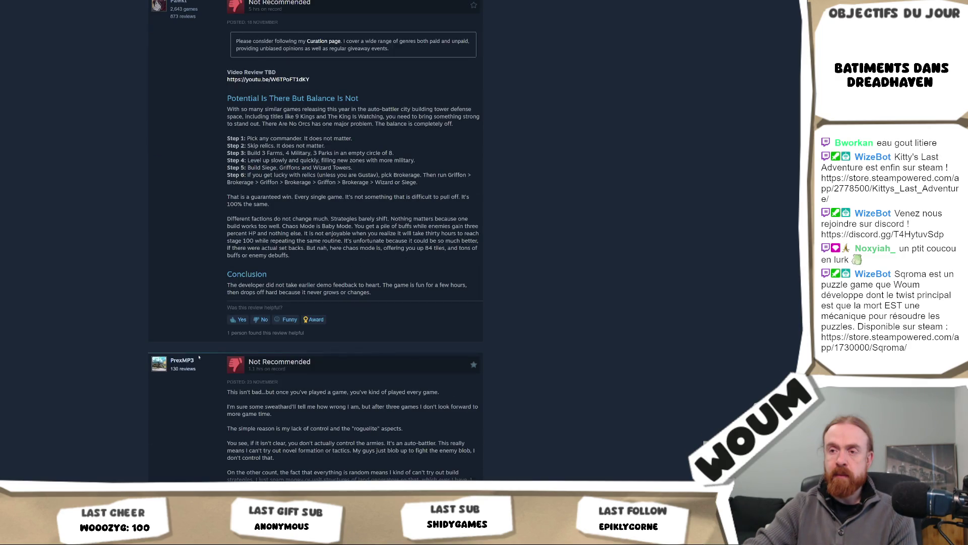
pyautogui.scroll(-1, 199, 357)
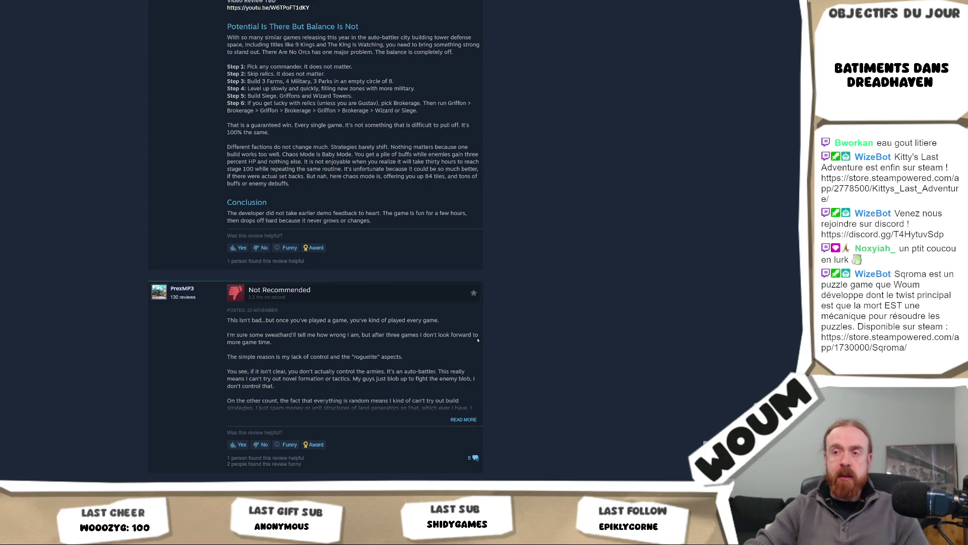
pyautogui.click(460, 420)
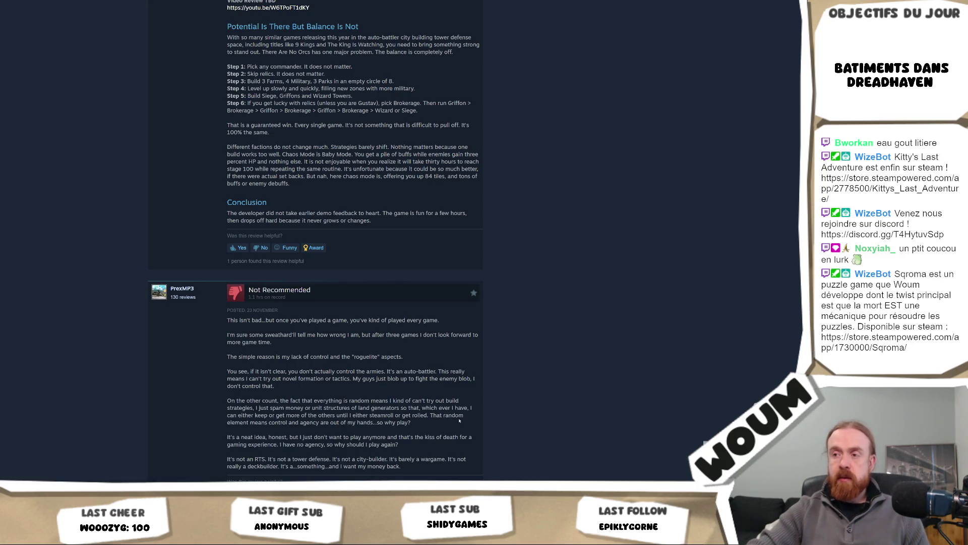
pyautogui.scroll(-3, 464, 399)
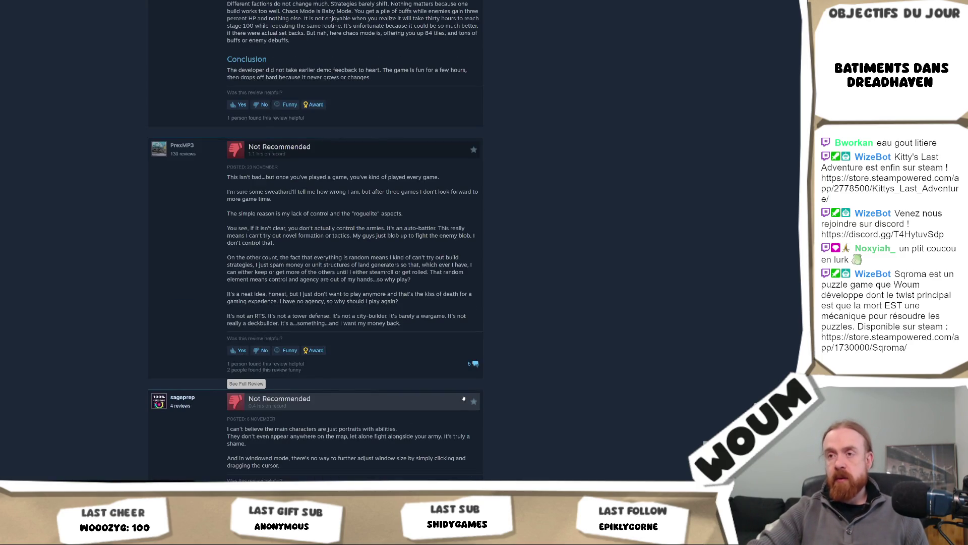
pyautogui.click(469, 364)
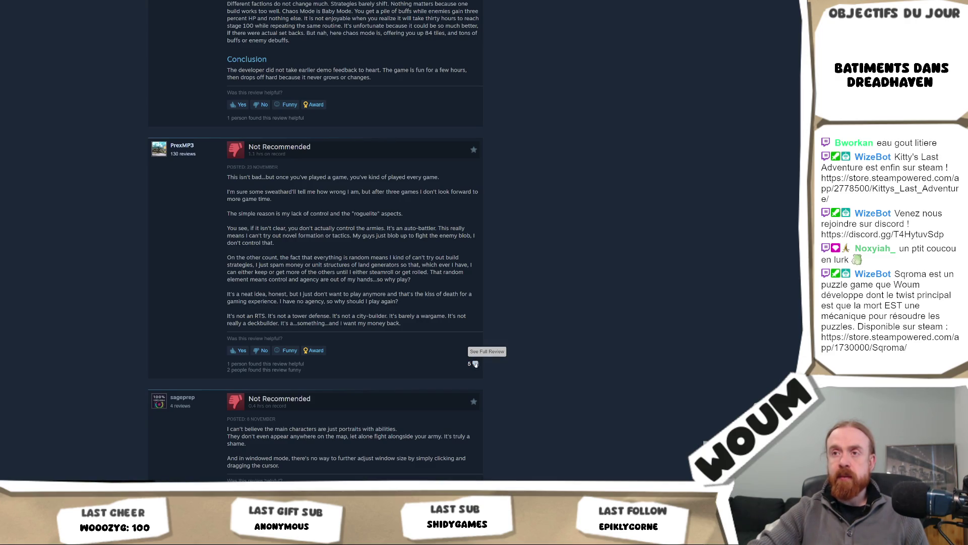
pyautogui.scroll(-4, 484, 364)
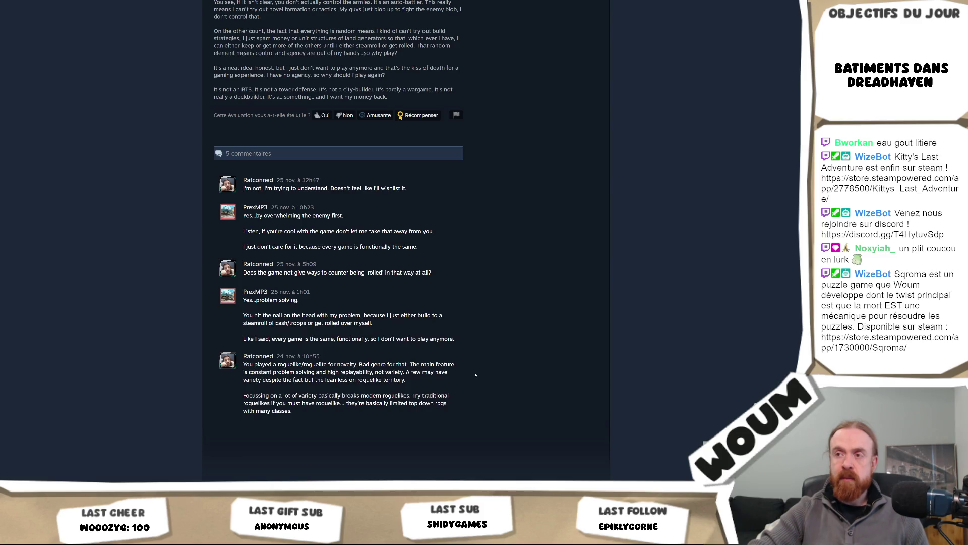
pyautogui.scroll(1, 475, 375)
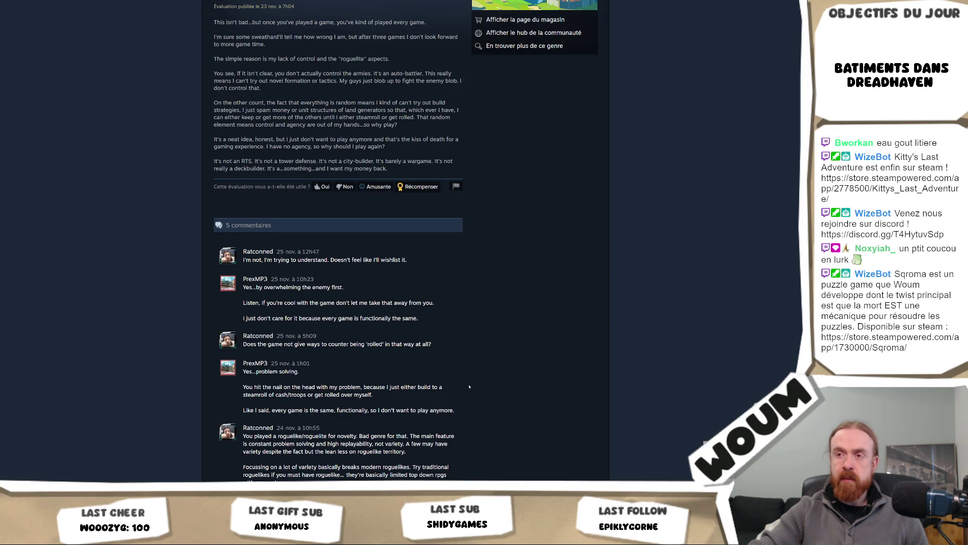
pyautogui.scroll(3, 469, 386)
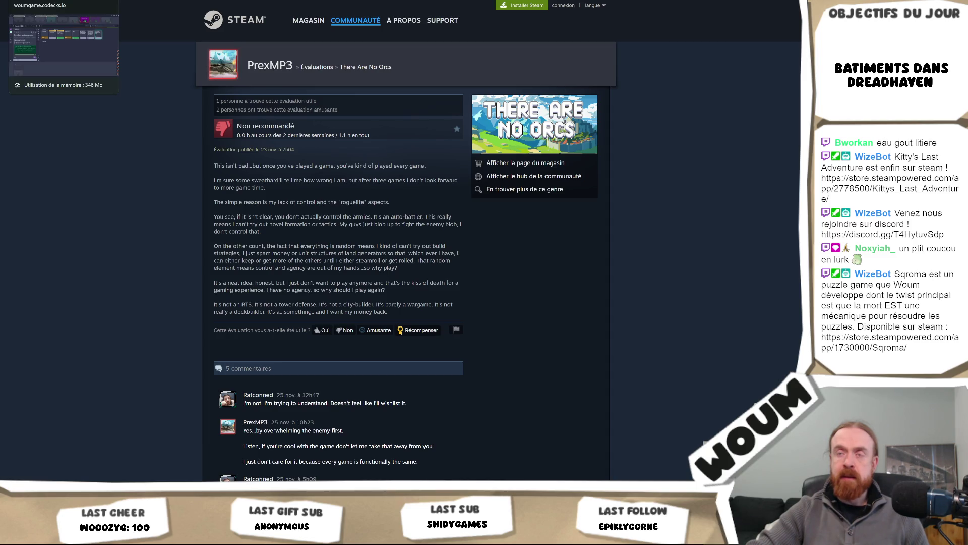
pyautogui.hotkey('alt', 'Left')
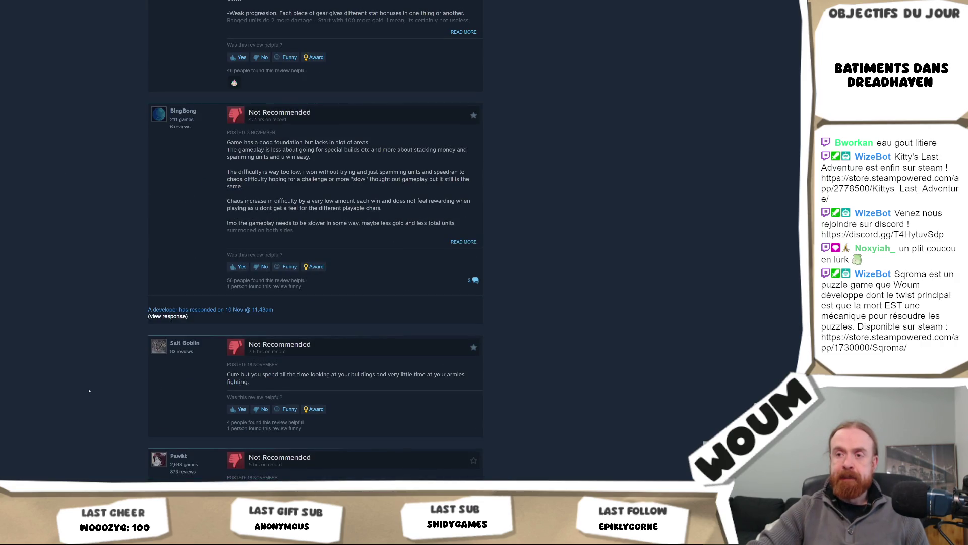
# Select the short Not Recommended review about watching buildings more than armies fighting.
pyautogui.scroll(-12, 88, 391)
pyautogui.scroll(5, 296, 227)
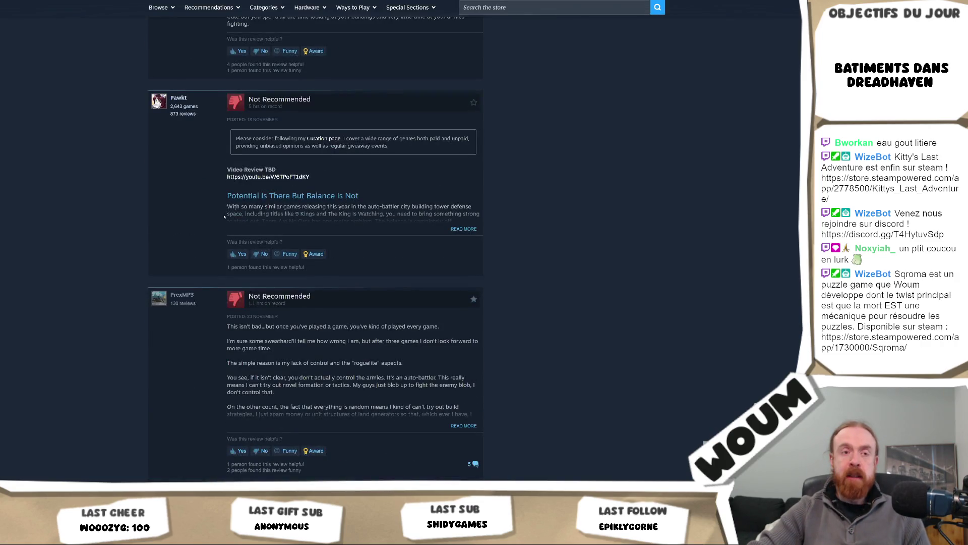
pyautogui.scroll(3, 296, 227)
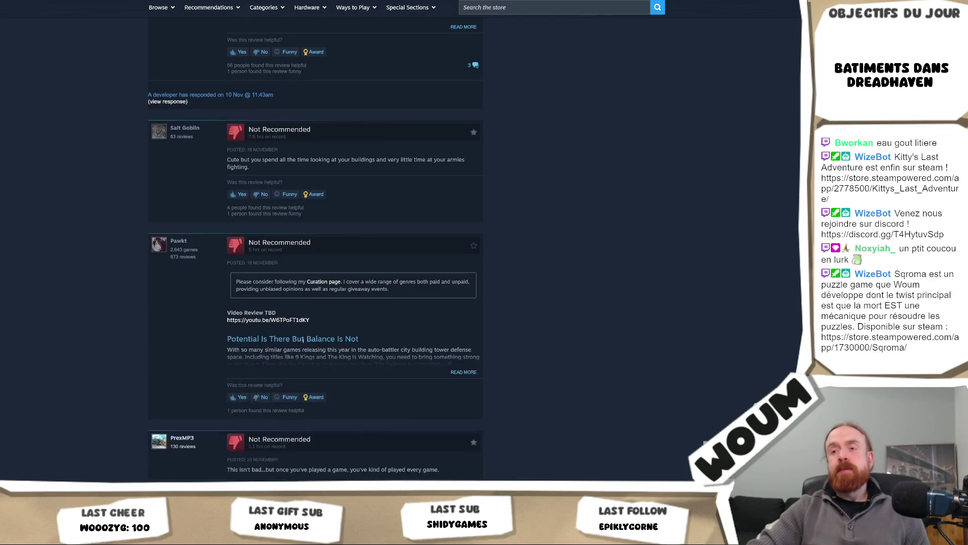
pyautogui.tripleClick(259, 160)
pyautogui.tripleClick(259, 161)
pyautogui.moveTo(227, 157); pyautogui.dragTo(230, 160)
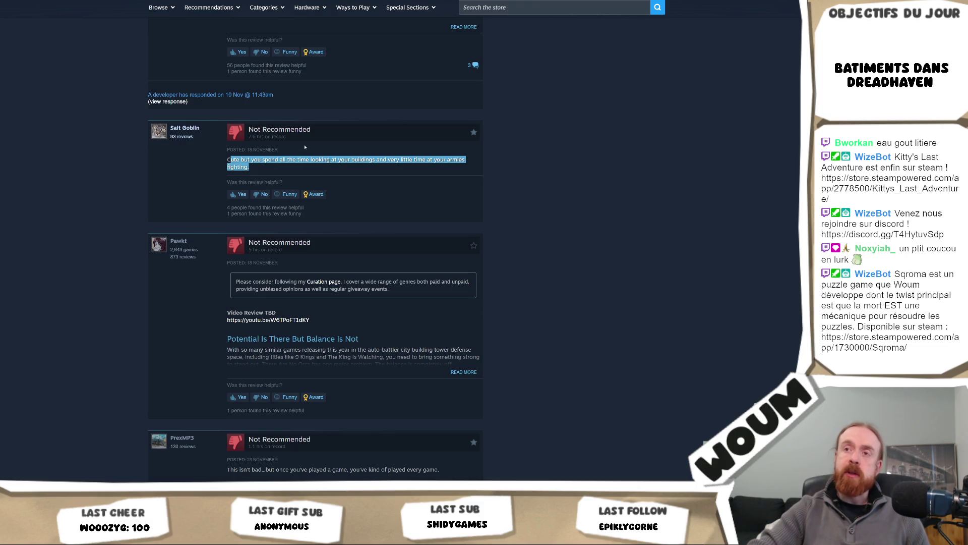
pyautogui.scroll(3, 304, 146)
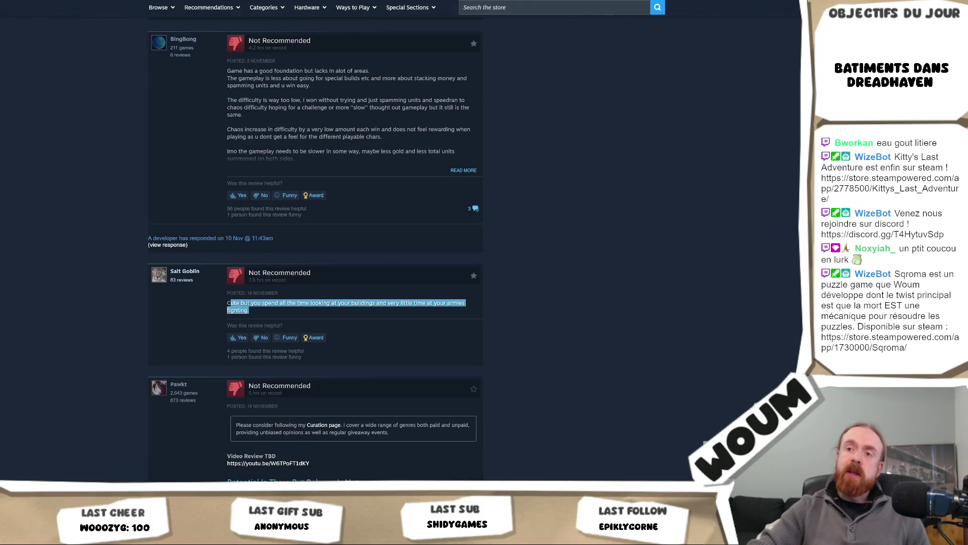
pyautogui.click(248, 311)
pyautogui.moveTo(248, 310); pyautogui.dragTo(227, 303)
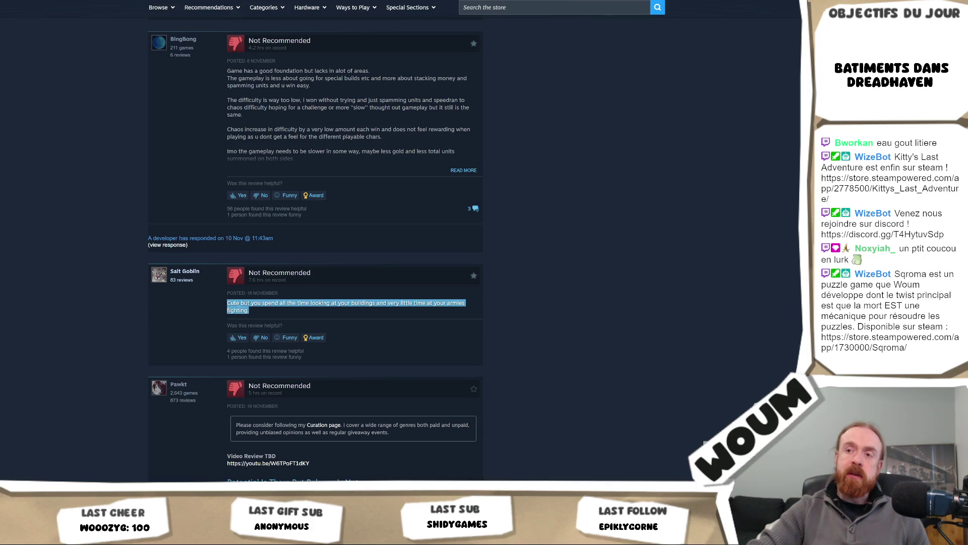
pyautogui.scroll(-10, 443, 205)
pyautogui.scroll(20, 444, 205)
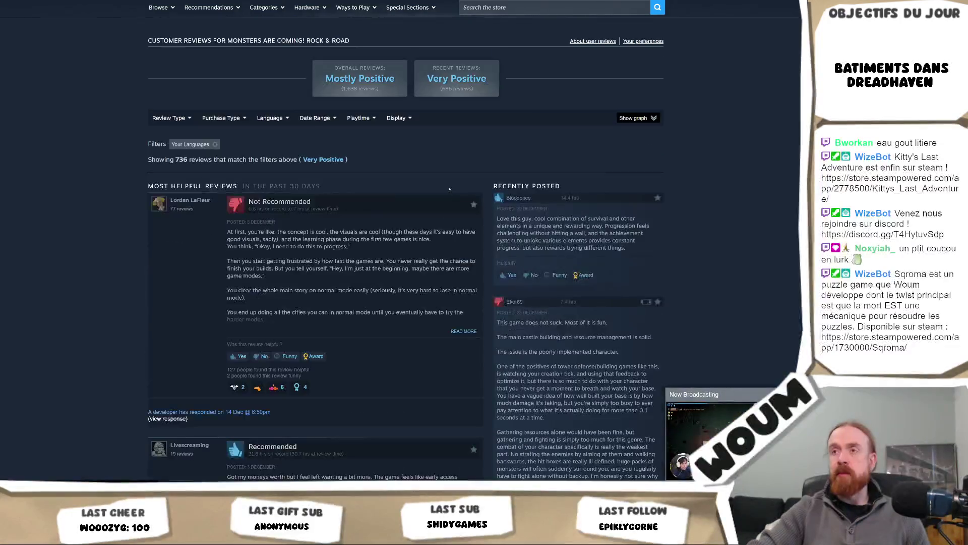
# Jump the Monsters Are Coming! developer broadcast to live, then go back to the Tower Defense listing.
pyautogui.scroll(5, 351, 190)
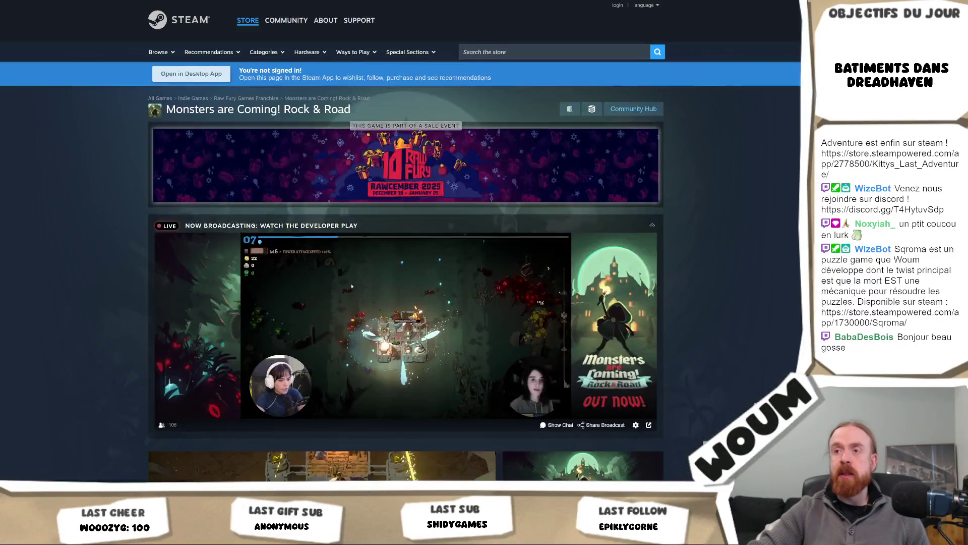
pyautogui.scroll(-4, 351, 190)
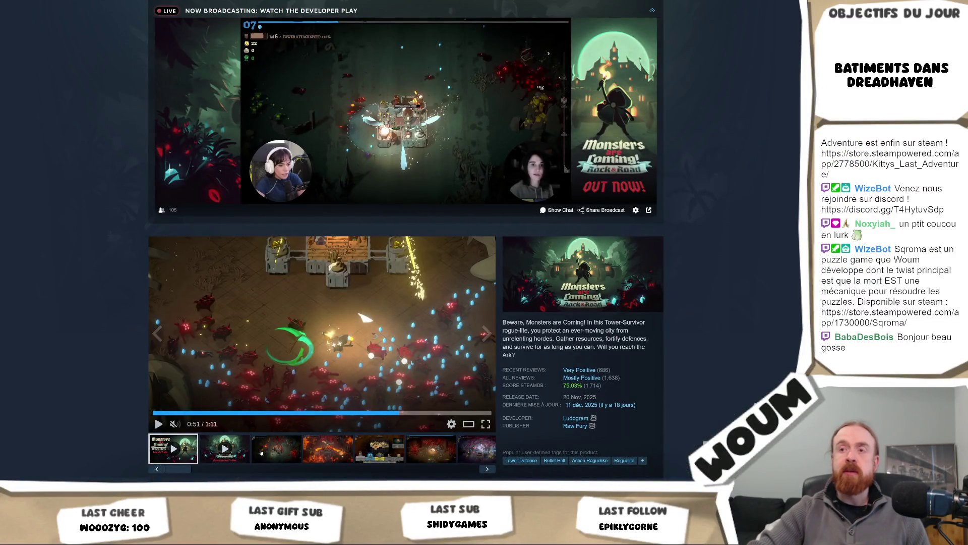
pyautogui.moveTo(465, 135)
pyautogui.click(420, 189)
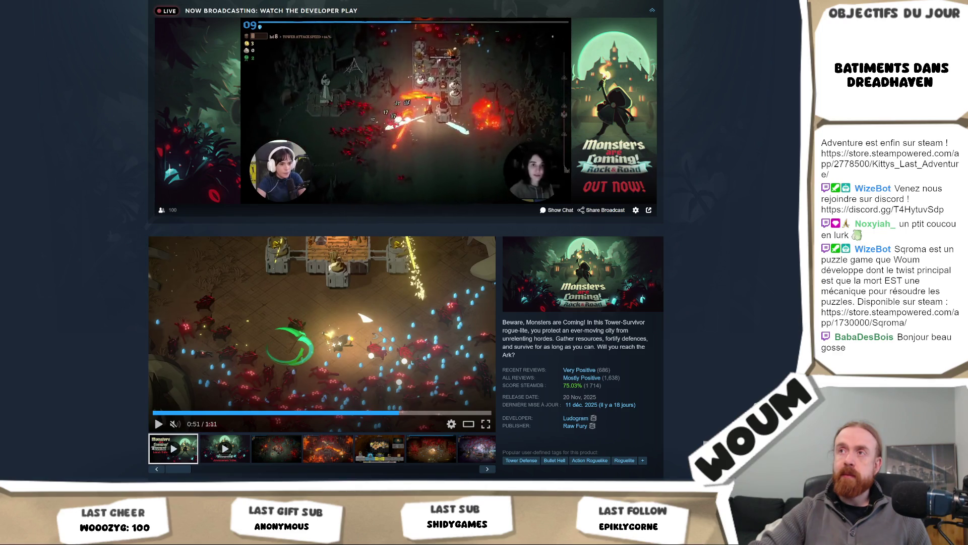
pyautogui.hotkey('alt', 'Left')
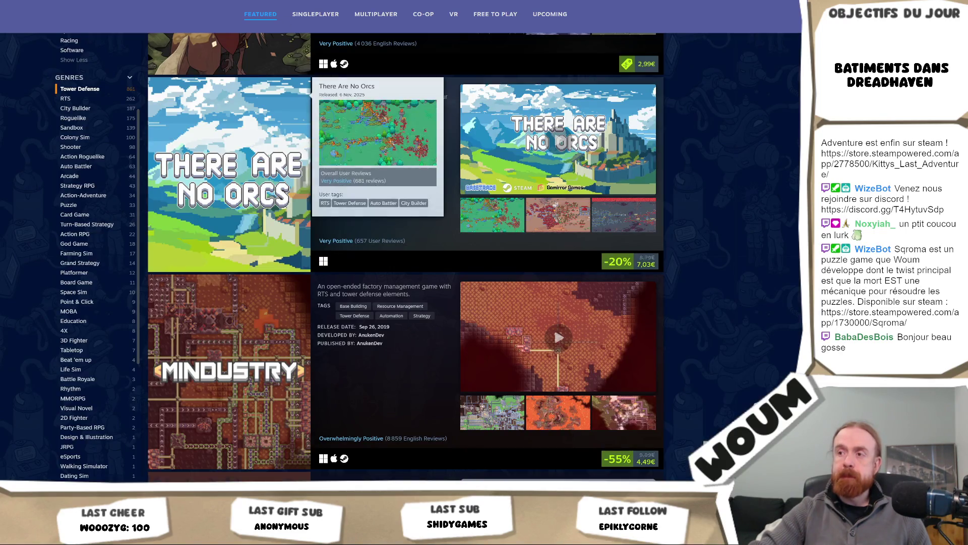
# Load more games into the Tower Defense results list.
pyautogui.scroll(-4, 390, 213)
pyautogui.scroll(-5, 390, 214)
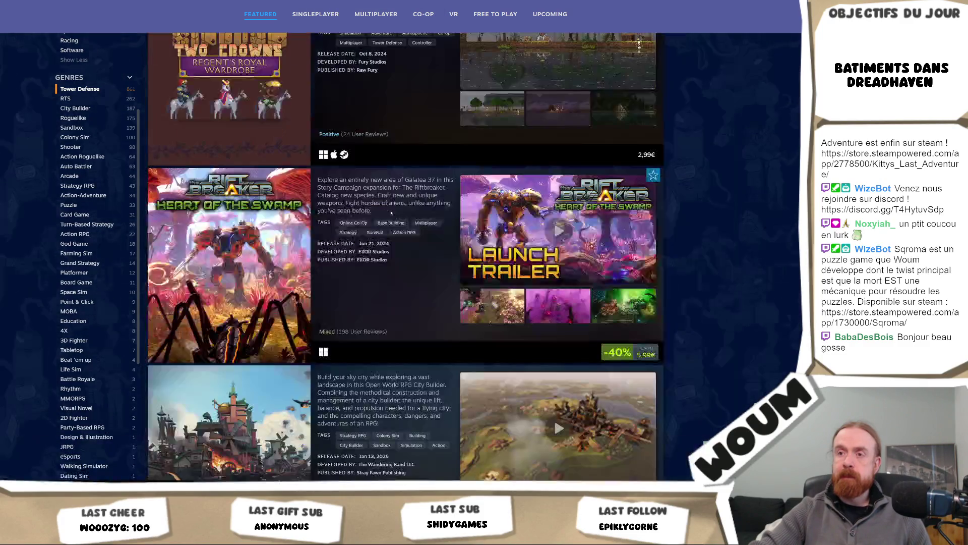
pyautogui.scroll(-7, 390, 214)
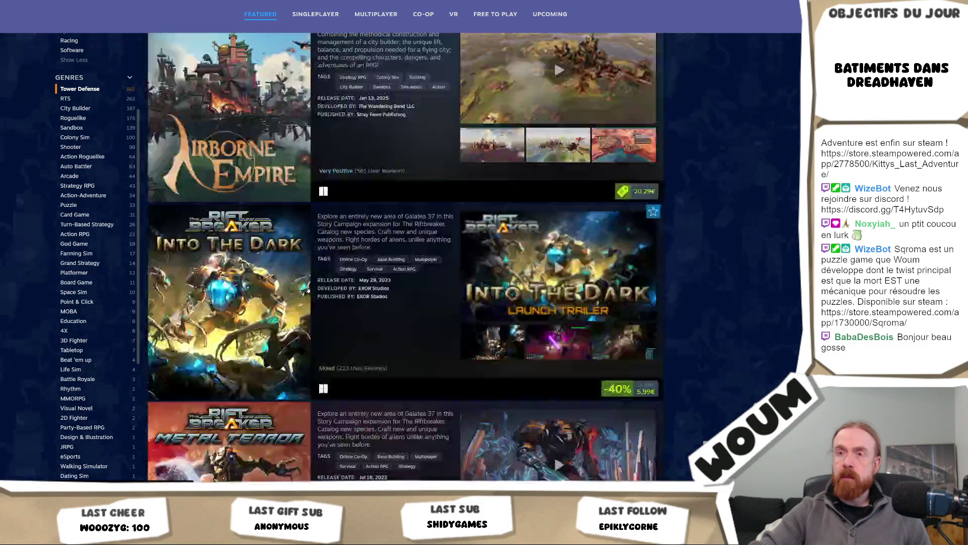
pyautogui.moveTo(390, 214)
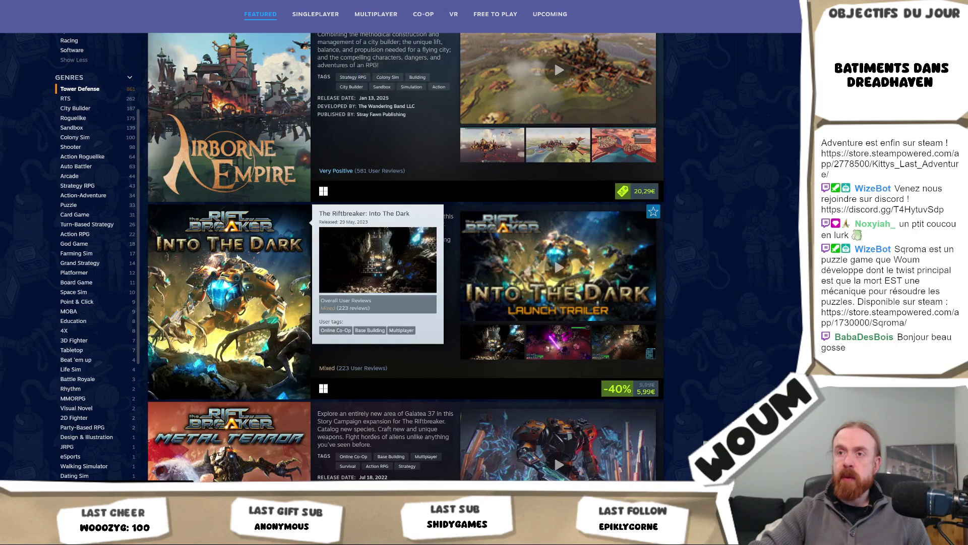
pyautogui.scroll(-8, 318, 240)
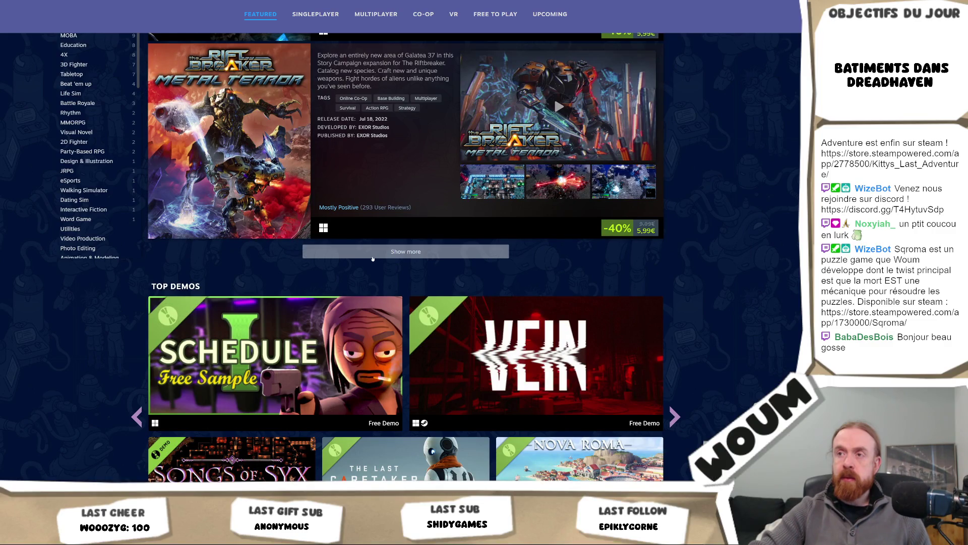
pyautogui.click(395, 253)
# Scroll down to Outpost: Infinity Siege and open its store page from the link menu.
pyautogui.scroll(-3, 438, 210)
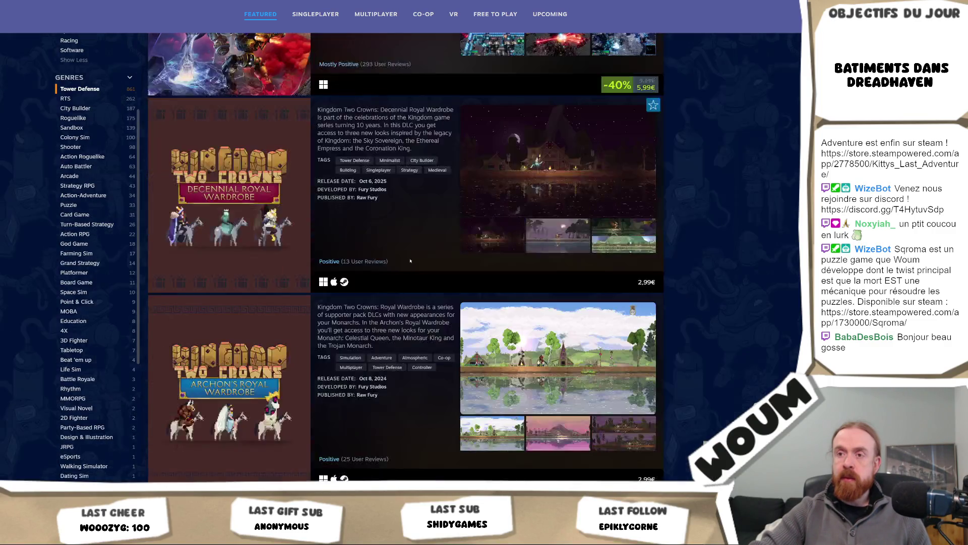
pyautogui.moveTo(262, 233)
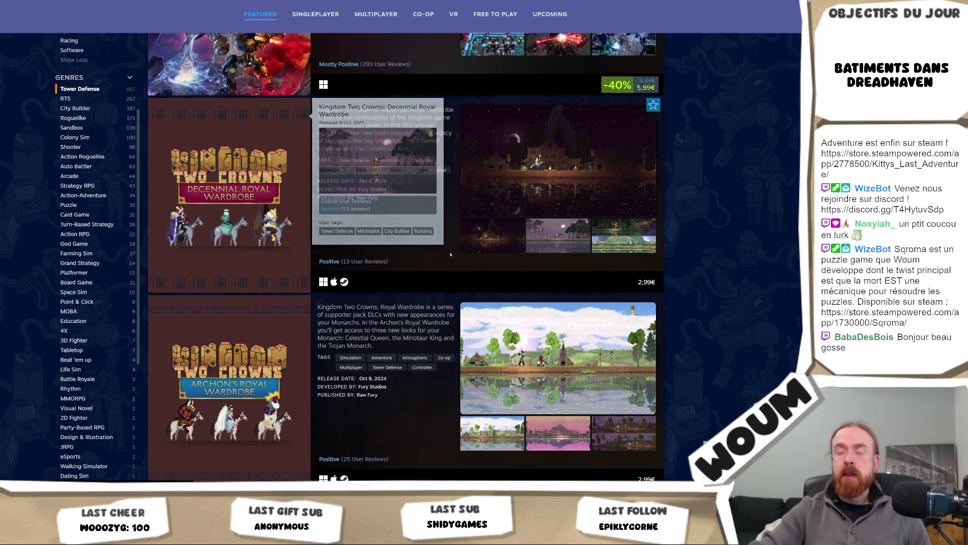
pyautogui.scroll(-7, 261, 234)
pyautogui.scroll(-1, 485, 259)
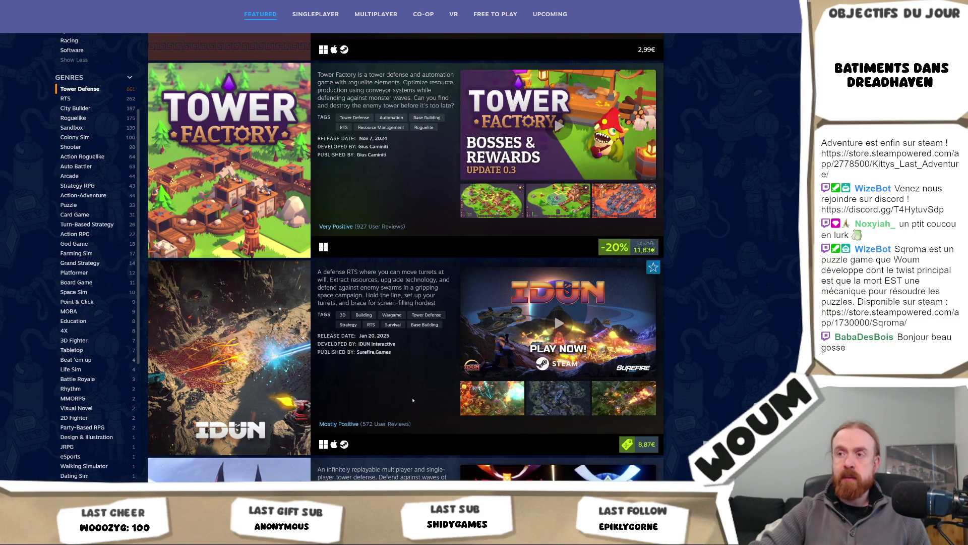
pyautogui.moveTo(252, 390)
pyautogui.scroll(-4, 251, 389)
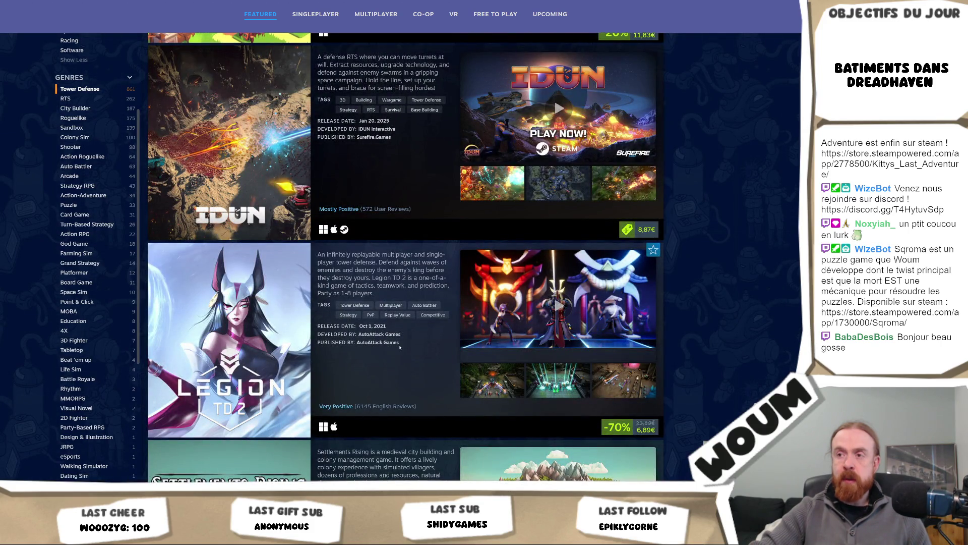
pyautogui.moveTo(251, 349)
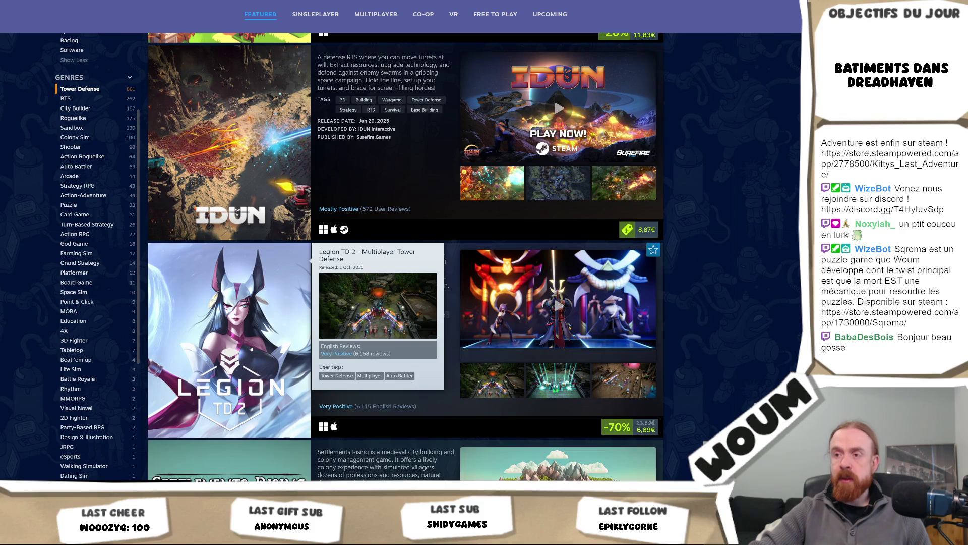
pyautogui.scroll(-3, 771, 165)
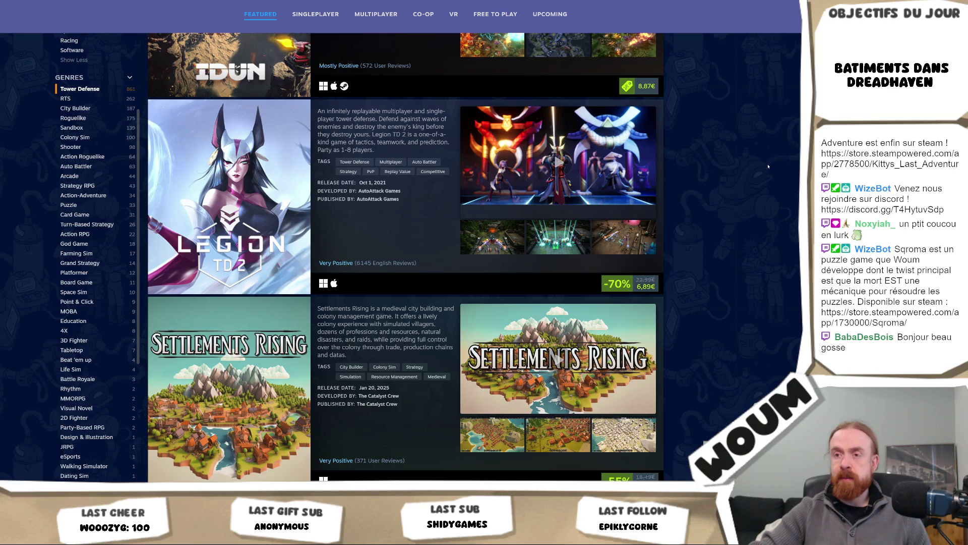
pyautogui.scroll(-3, 767, 167)
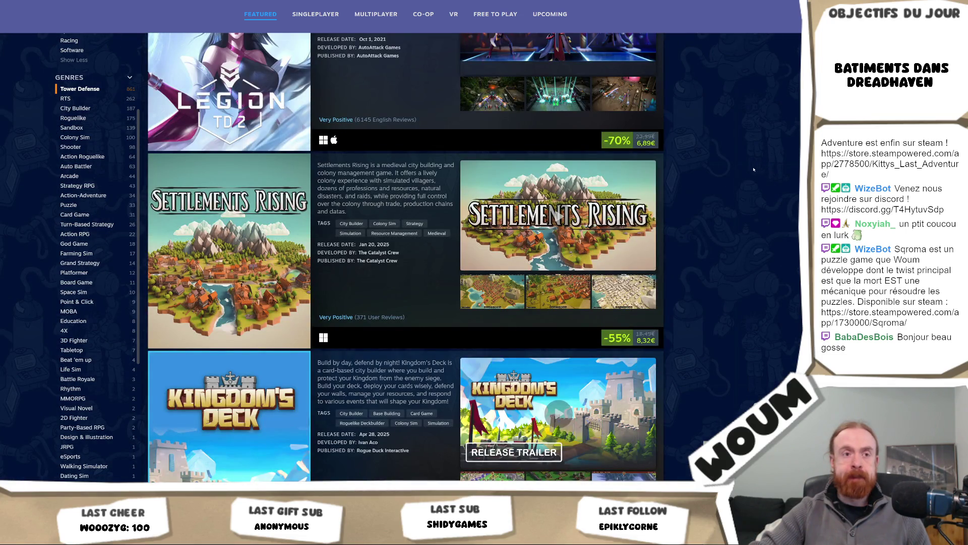
pyautogui.moveTo(303, 296)
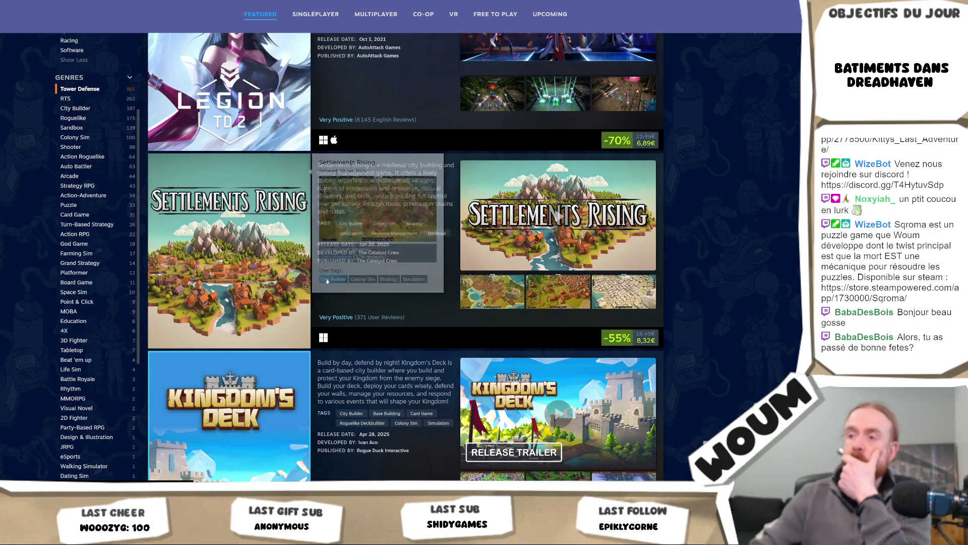
pyautogui.scroll(-5, 327, 281)
pyautogui.scroll(-2, 266, 274)
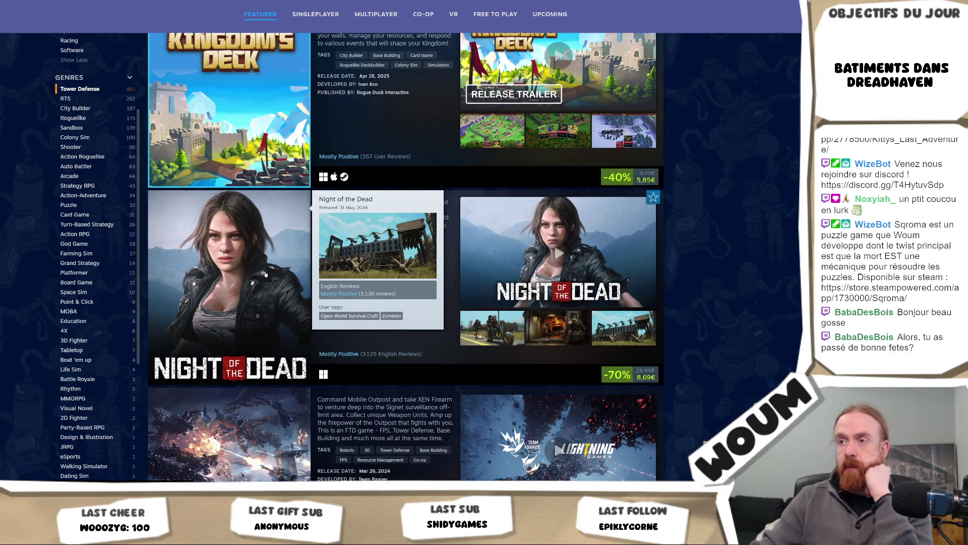
pyautogui.scroll(-4, 266, 274)
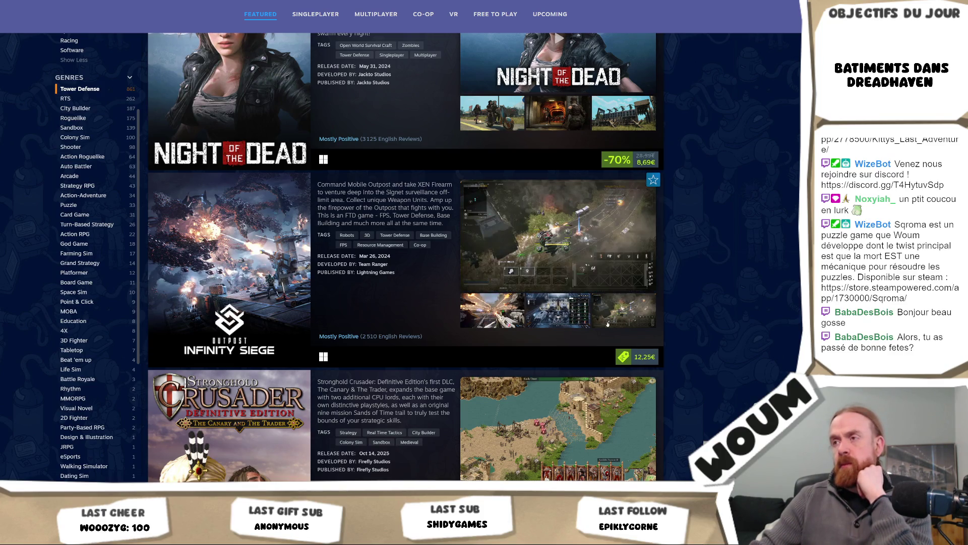
pyautogui.rightClick(210, 263)
pyautogui.click(272, 274)
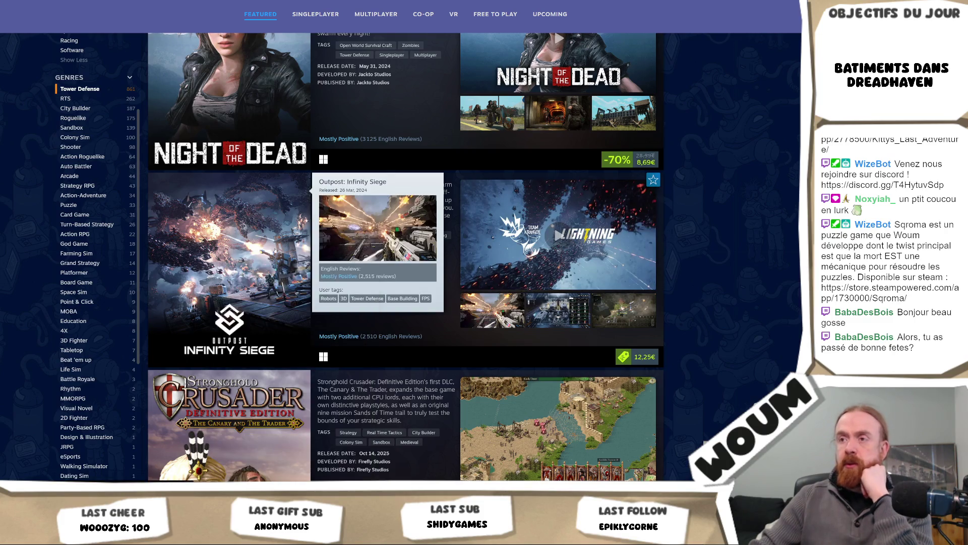
# On the Outpost: Infinity Siege page, browse screenshots three to five and view one enlarged.
pyautogui.hotkey('ctrl', 'Tab')
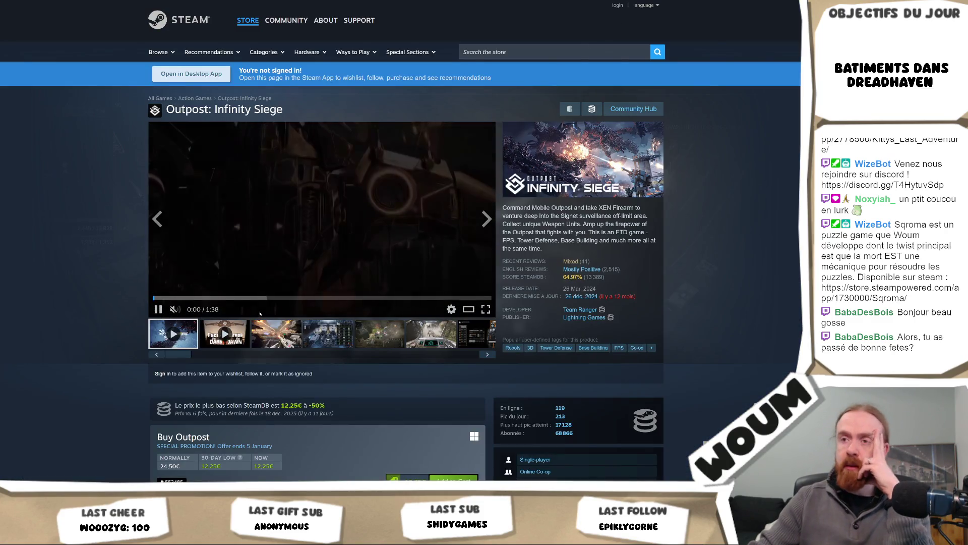
pyautogui.click(276, 334)
pyautogui.click(341, 344)
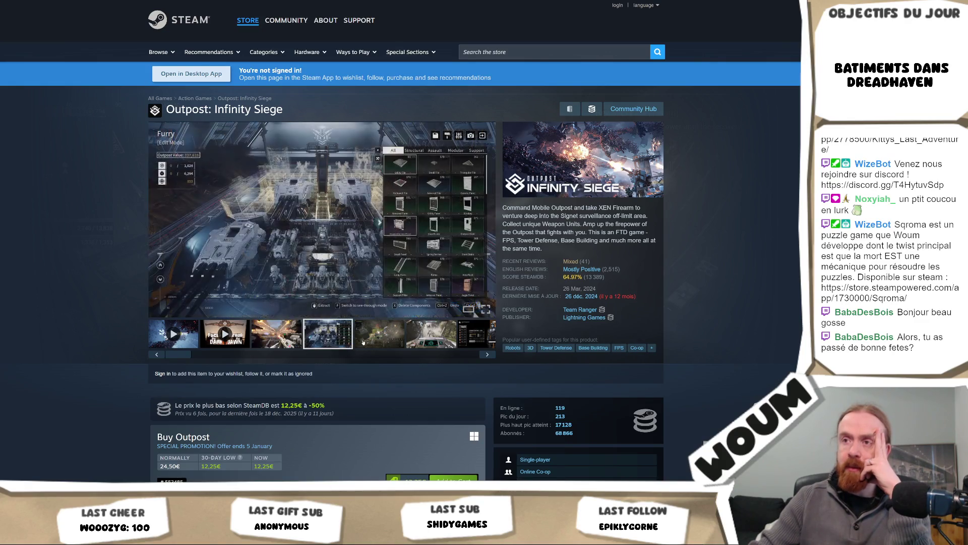
pyautogui.click(379, 335)
pyautogui.click(338, 222)
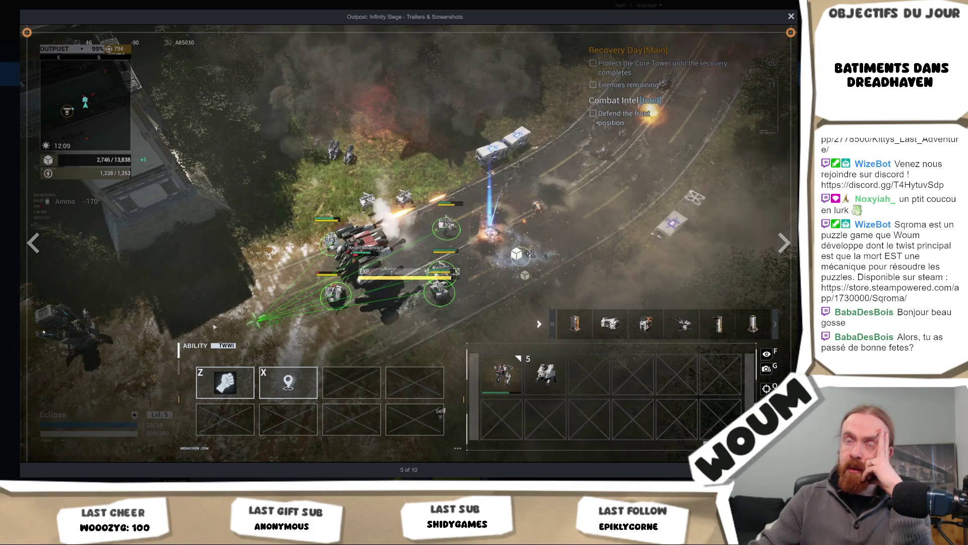
pyautogui.click(14, 336)
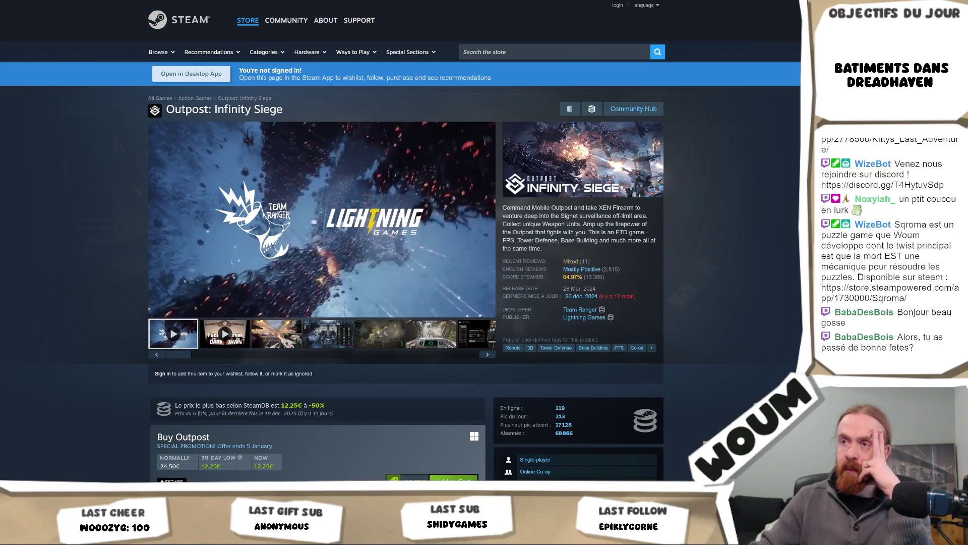
# Look over the Outpost: Infinity Siege trailer and lower page sections with its 12,25€ price.
pyautogui.moveTo(363, 190)
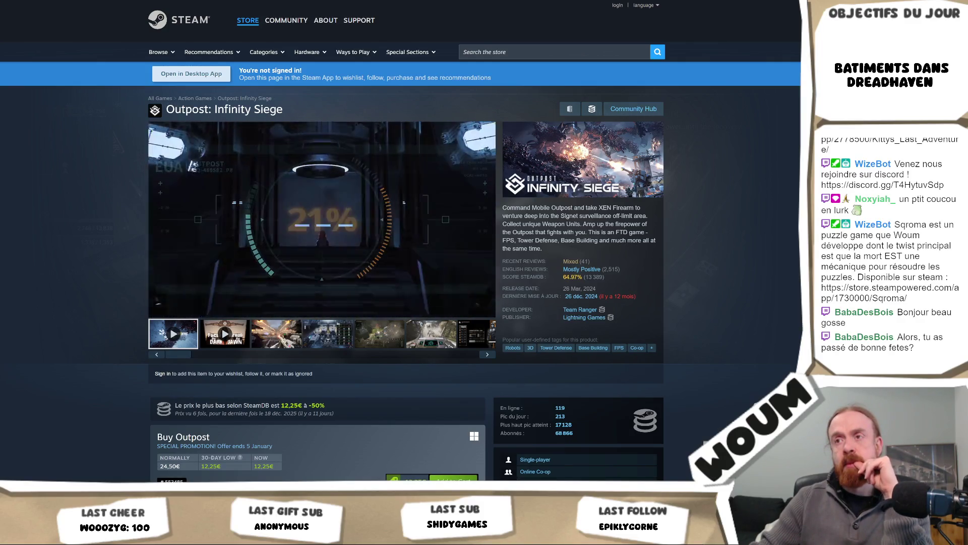
pyautogui.scroll(-5, 423, 193)
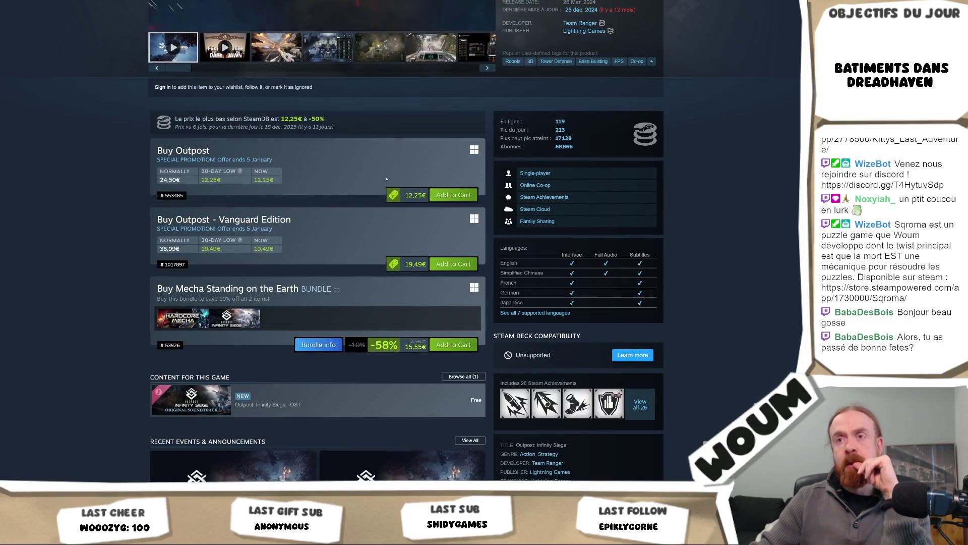
pyautogui.scroll(5, 403, 162)
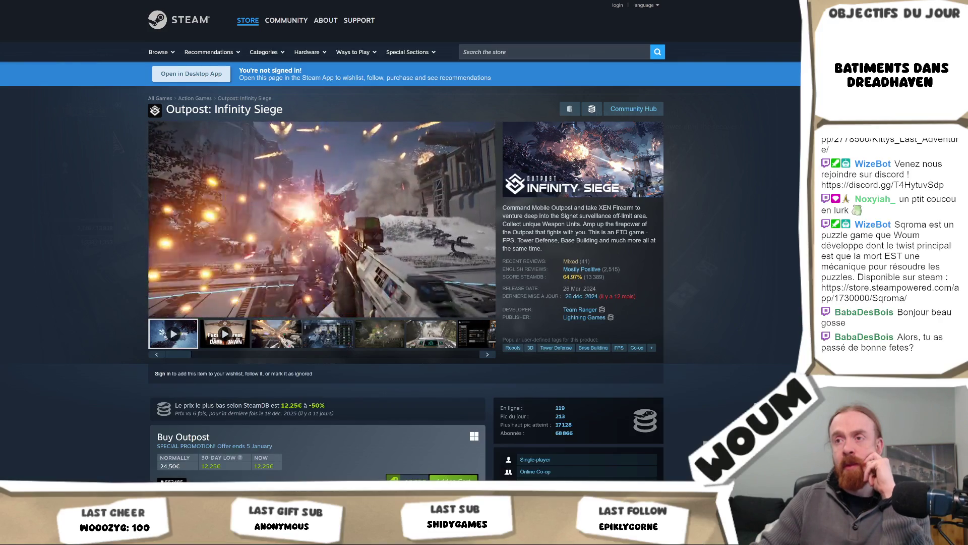
pyautogui.scroll(-15, 322, 253)
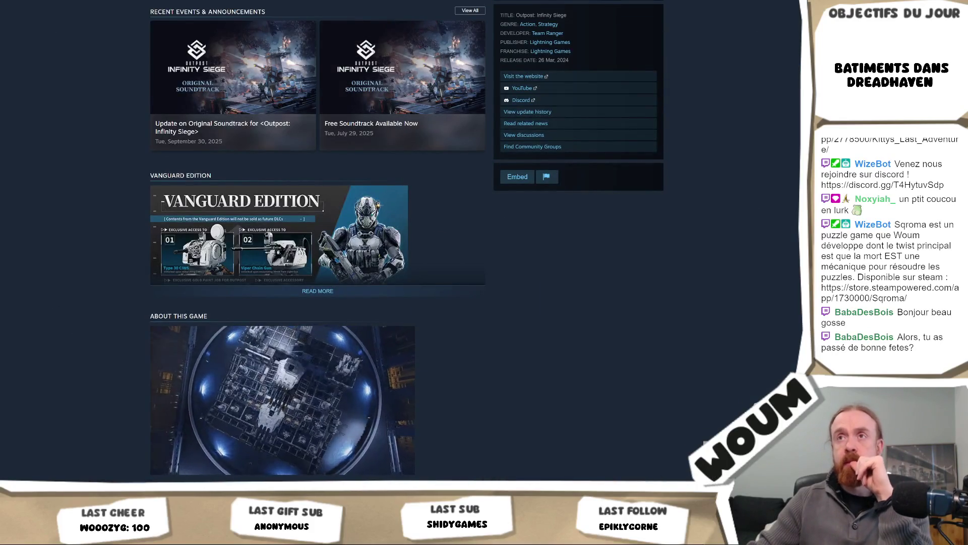
# Go back to the Tower Defense results and load more games.
pyautogui.hotkey('alt', 'Left')
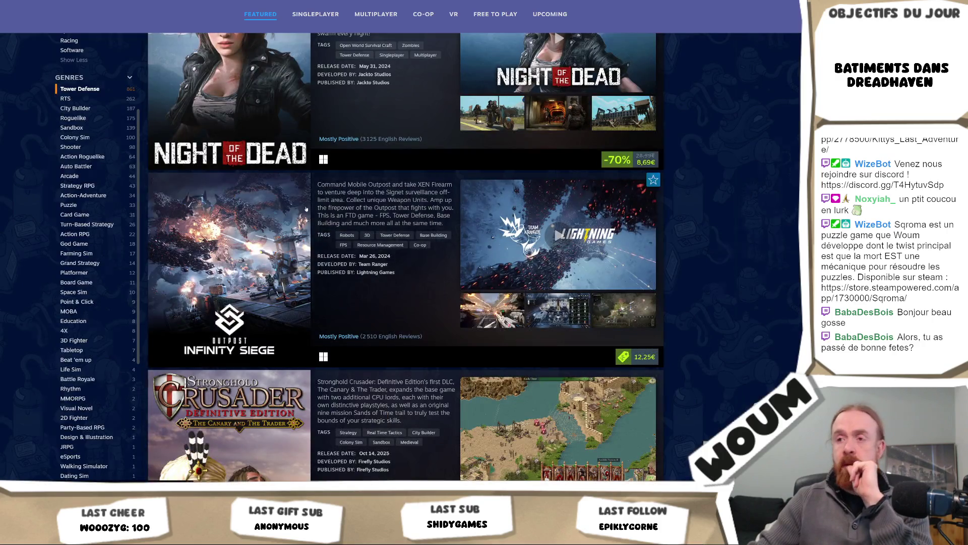
pyautogui.scroll(-8, 254, 276)
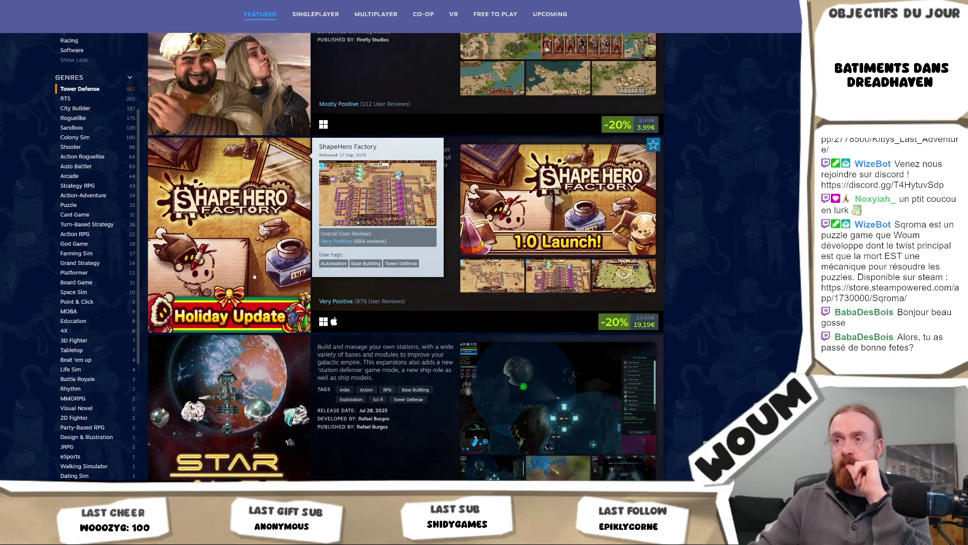
pyautogui.scroll(-4, 254, 276)
pyautogui.click(405, 328)
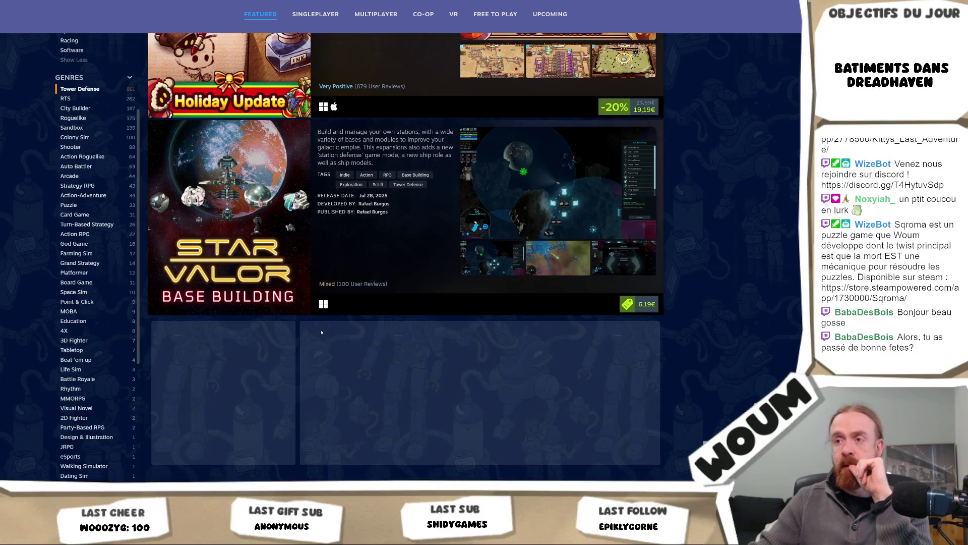
# Scroll down to Vectorio at -50% for 4,87€ and bring up its link options.
pyautogui.scroll(-5, 593, 292)
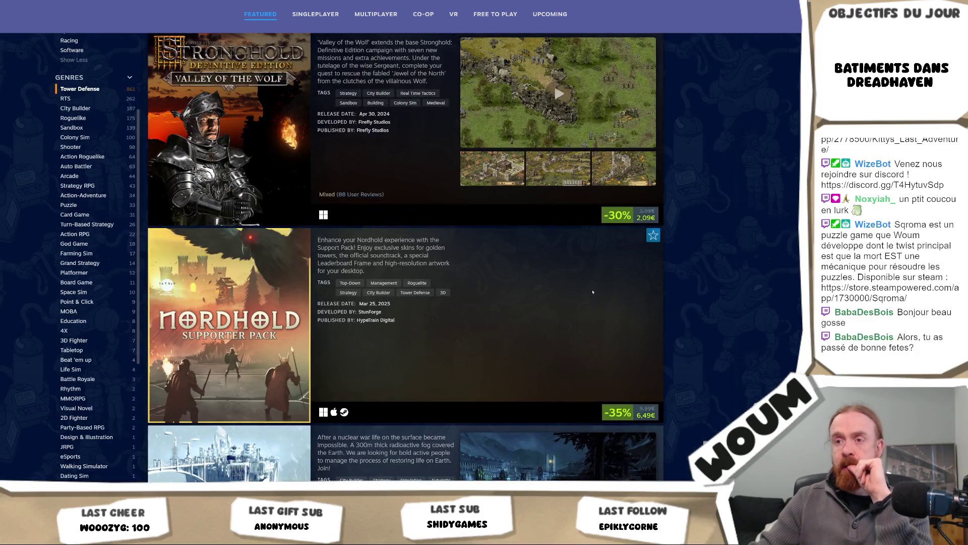
pyautogui.scroll(-4, 593, 291)
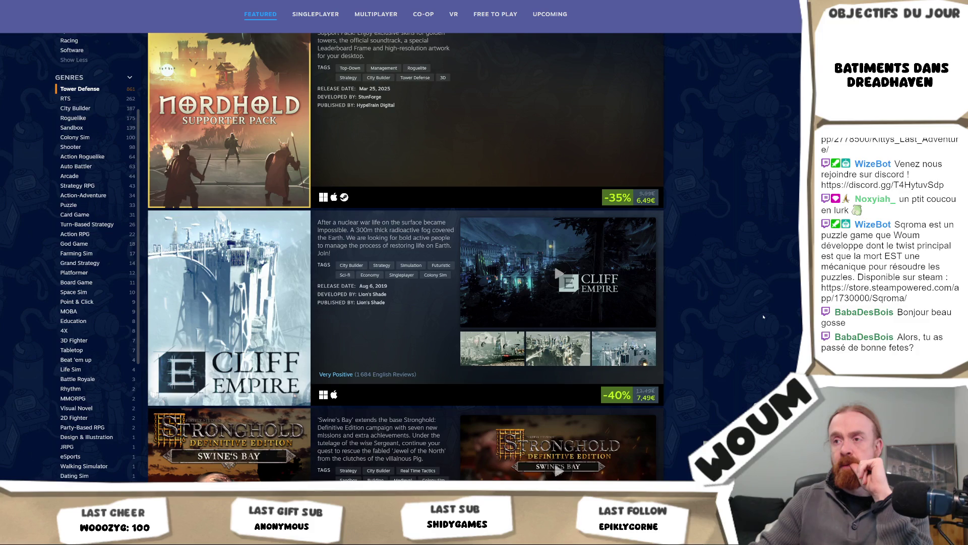
pyautogui.moveTo(257, 287)
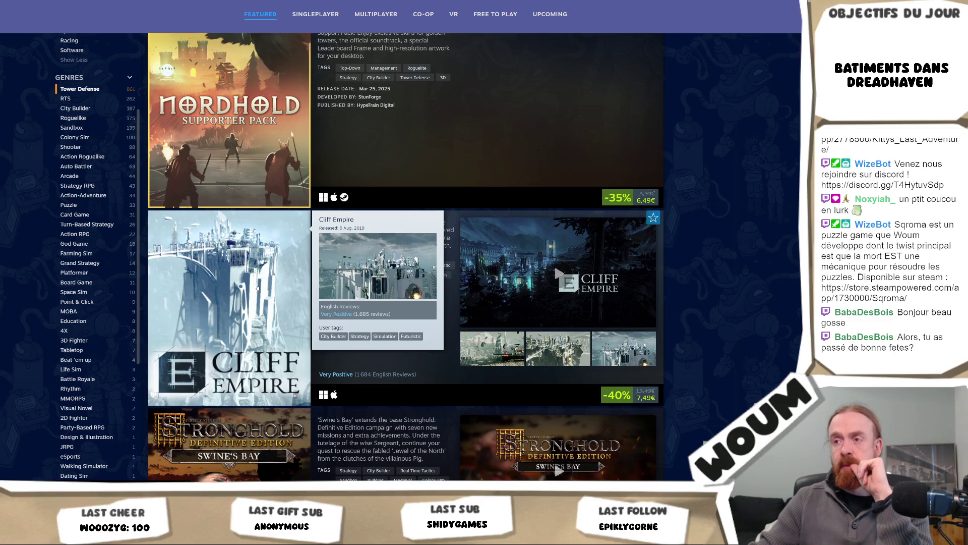
pyautogui.scroll(-8, 748, 316)
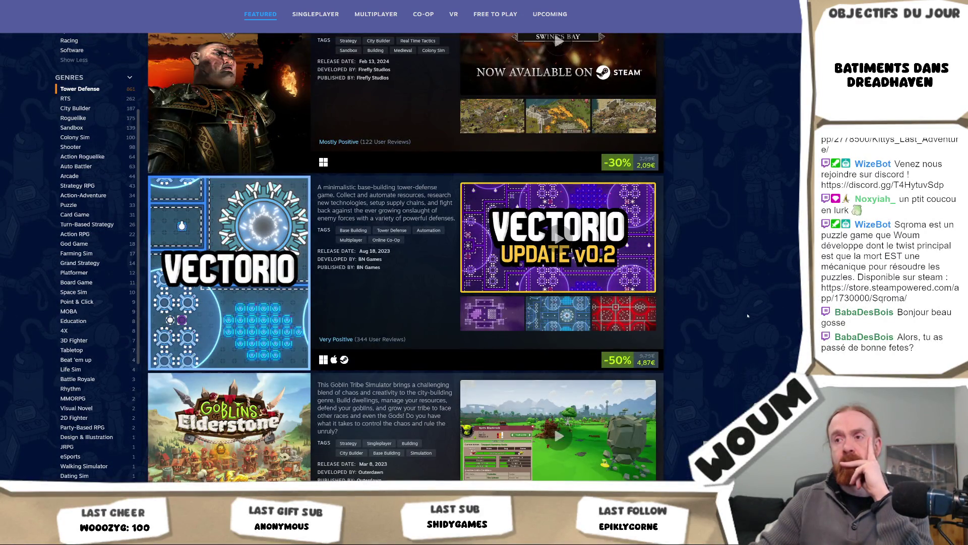
pyautogui.rightClick(263, 331)
# Open Vectorio's store page, watch its trailer, and read down to its 346 Very Positive reviews.
pyautogui.press('Escape')
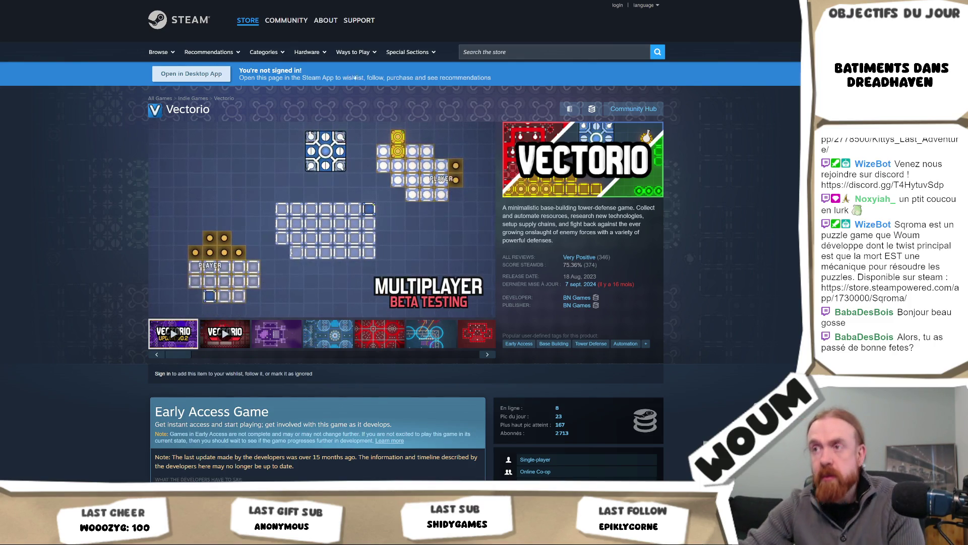
pyautogui.moveTo(219, 190)
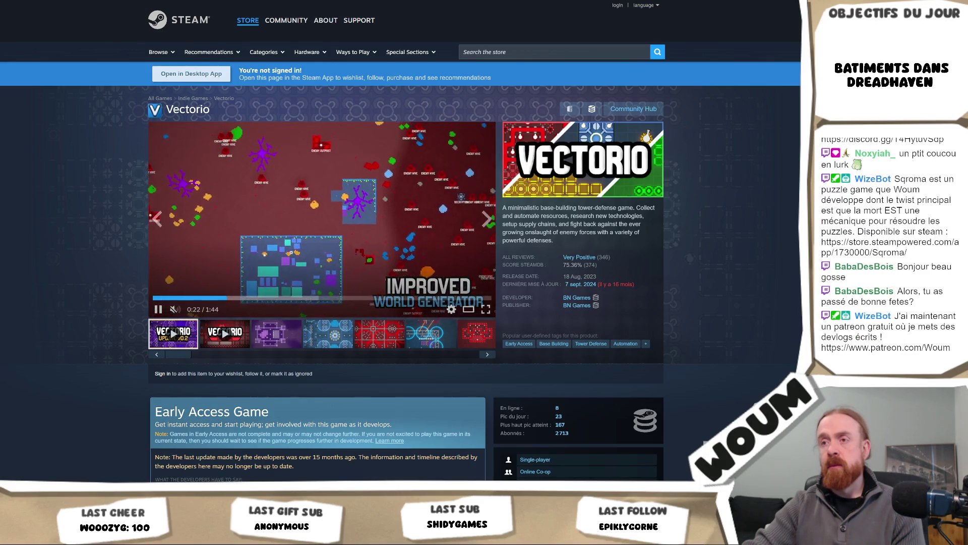
pyautogui.scroll(-8, 92, 305)
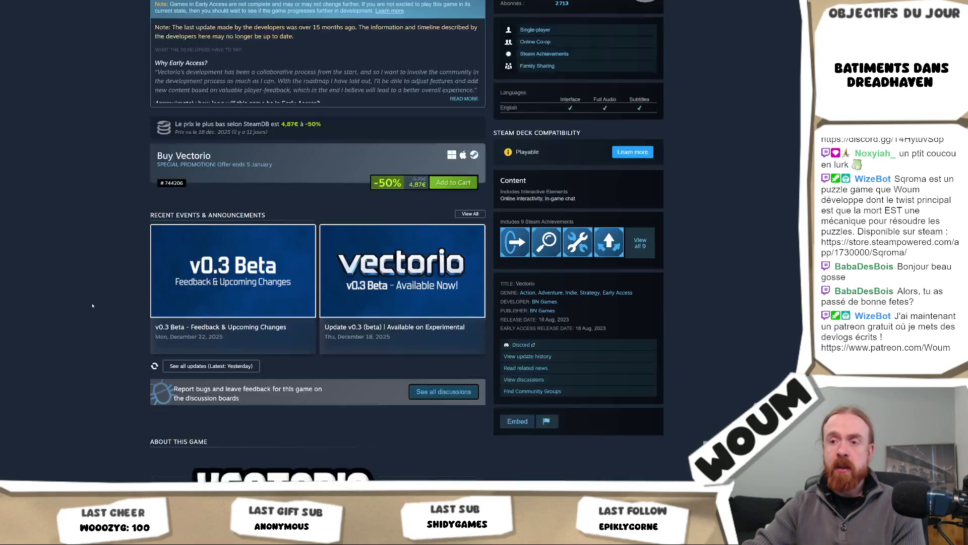
pyautogui.scroll(-12, 93, 305)
pyautogui.scroll(-5, 93, 306)
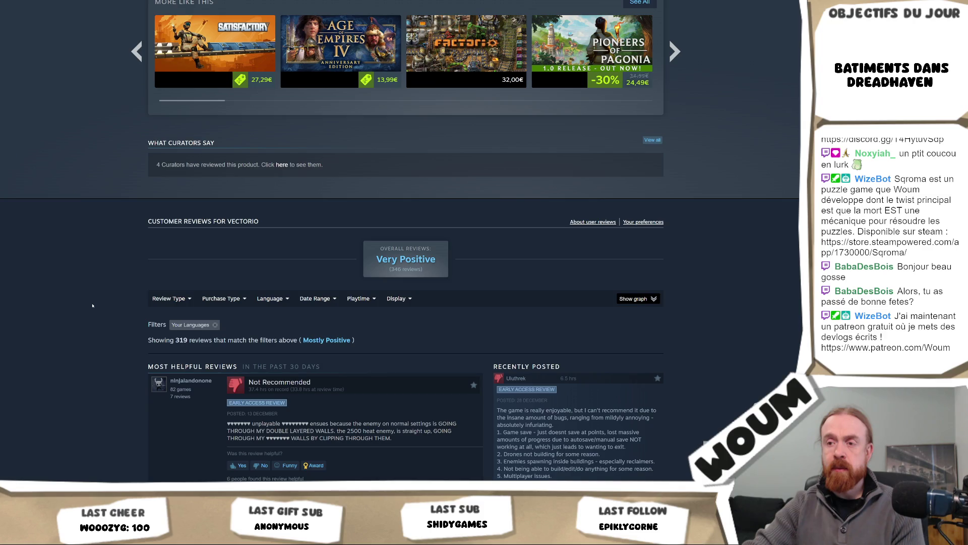
# Expand the long recently posted Vectorio review to read its full text.
pyautogui.scroll(-3, 92, 305)
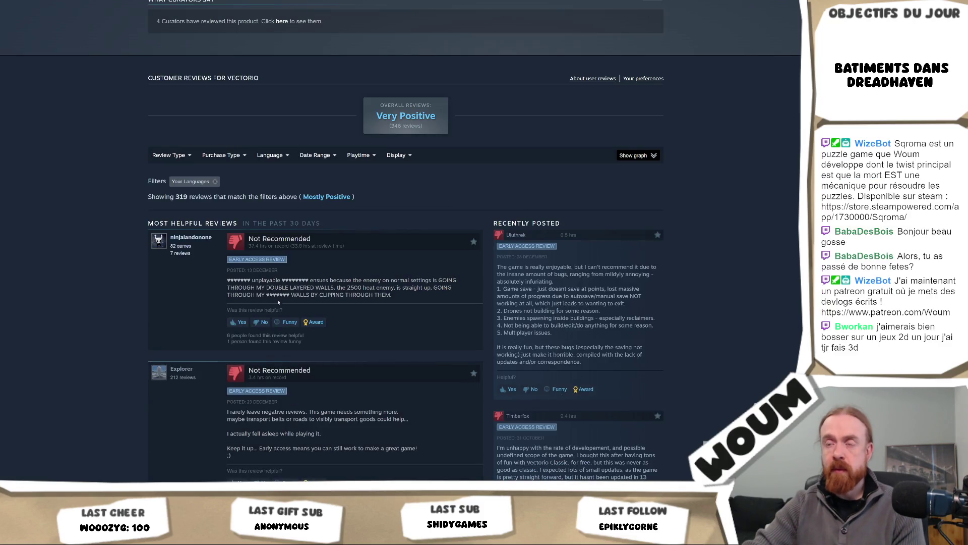
pyautogui.moveTo(393, 295)
pyautogui.mouseDown()
pyautogui.moveTo(223, 280)
pyautogui.moveTo(233, 280)
pyautogui.moveTo(224, 255)
pyautogui.moveTo(225, 281)
pyautogui.mouseUp()
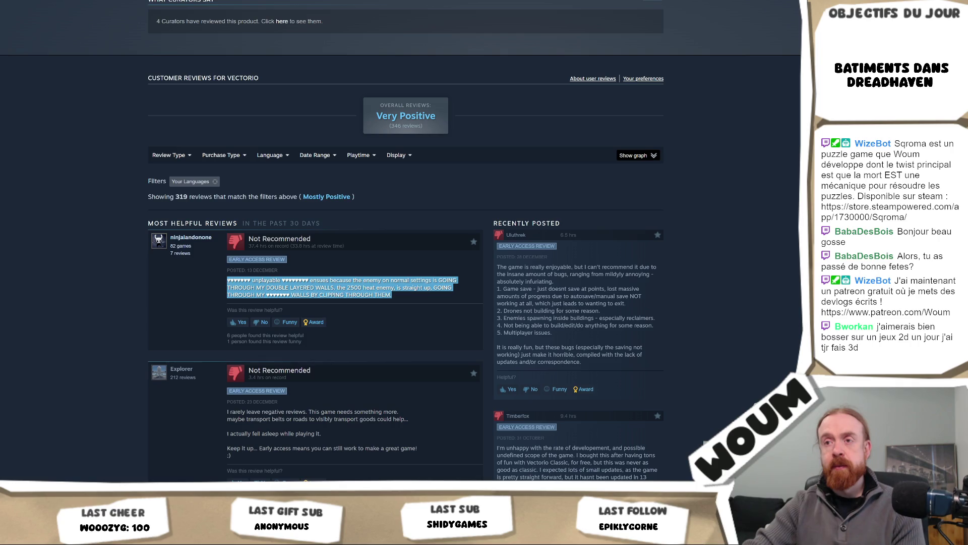
pyautogui.scroll(-3, 161, 322)
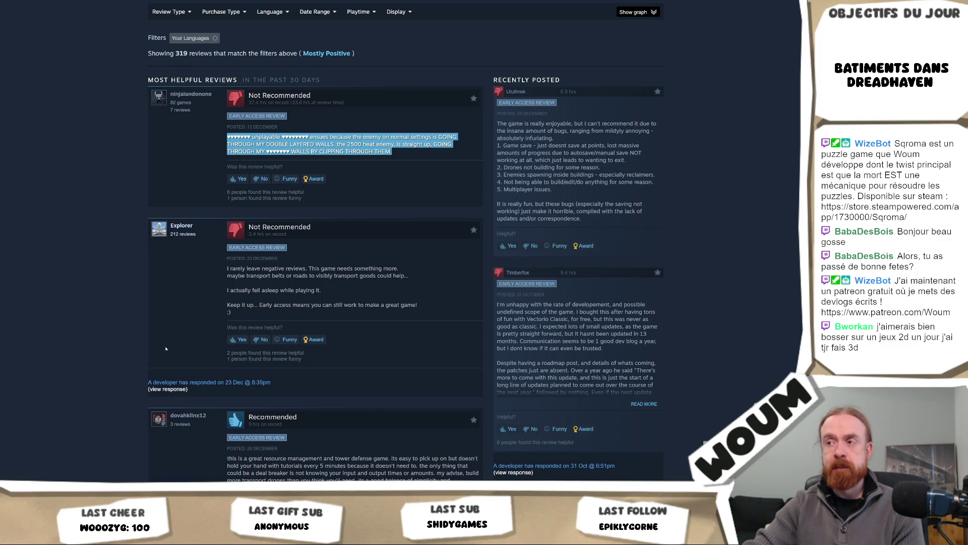
pyautogui.click(644, 404)
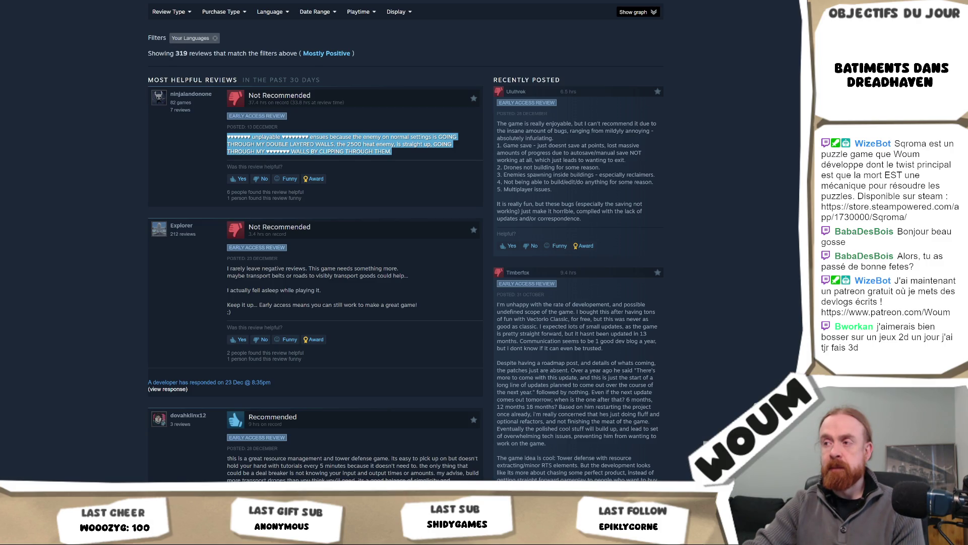
# Return to the Buy Vectorio section with its -50% 4,87€ offer and recent v0.3 Beta events.
pyautogui.scroll(20, 695, 241)
pyautogui.scroll(-5, 696, 241)
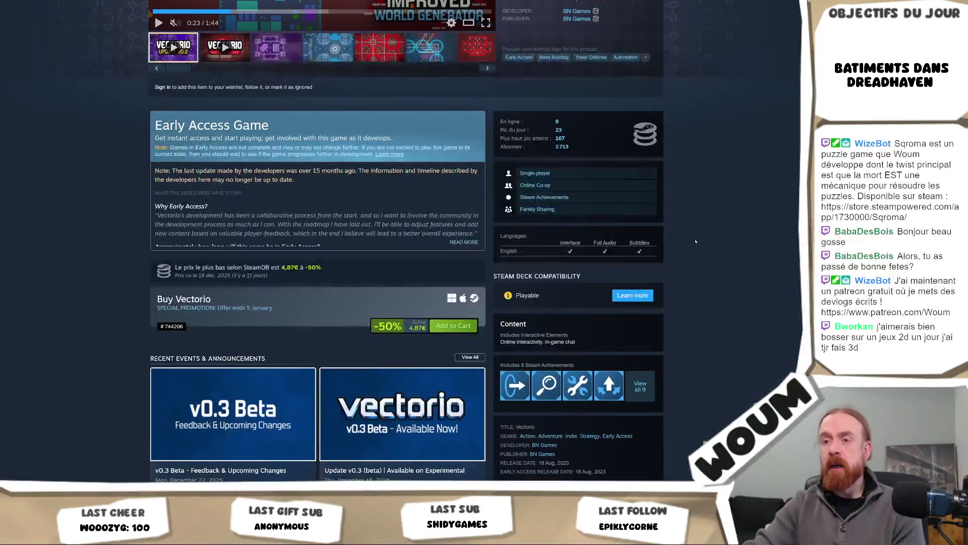
pyautogui.scroll(-3, 696, 242)
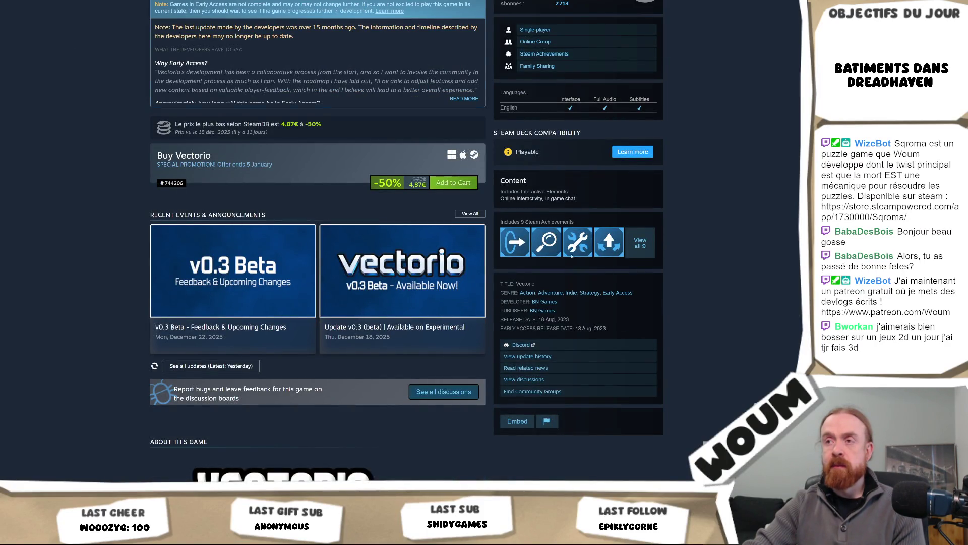
# Open the Vectorio News Hub and browse updates from v0.3.0-beta.6 through hotfix beta.9a.
pyautogui.click(459, 213)
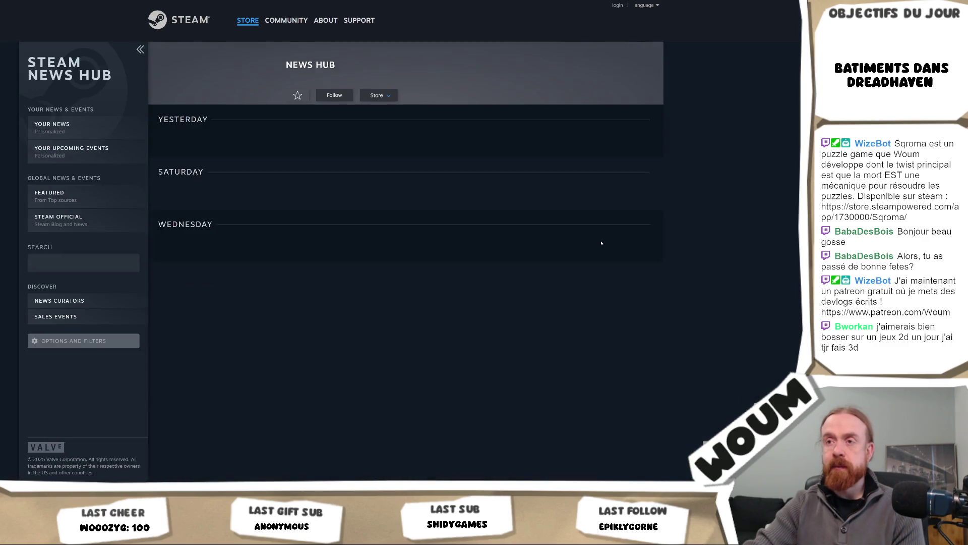
pyautogui.scroll(-10, 763, 247)
pyautogui.scroll(-2, 762, 247)
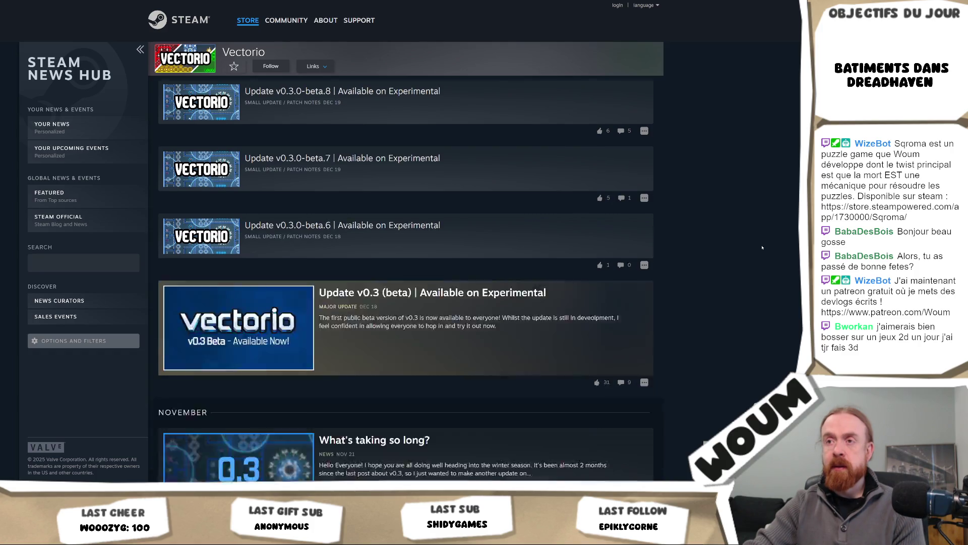
pyautogui.scroll(-4, 763, 247)
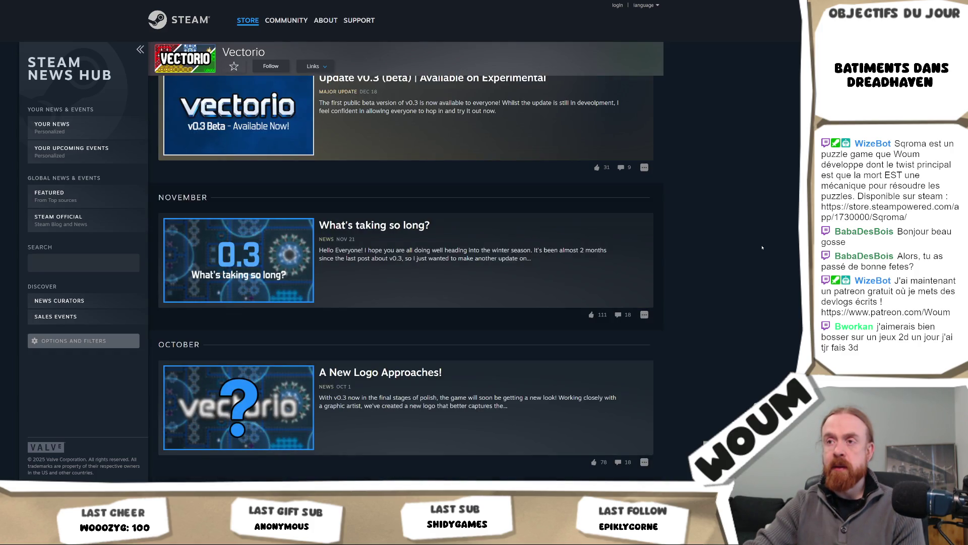
pyautogui.click(532, 288)
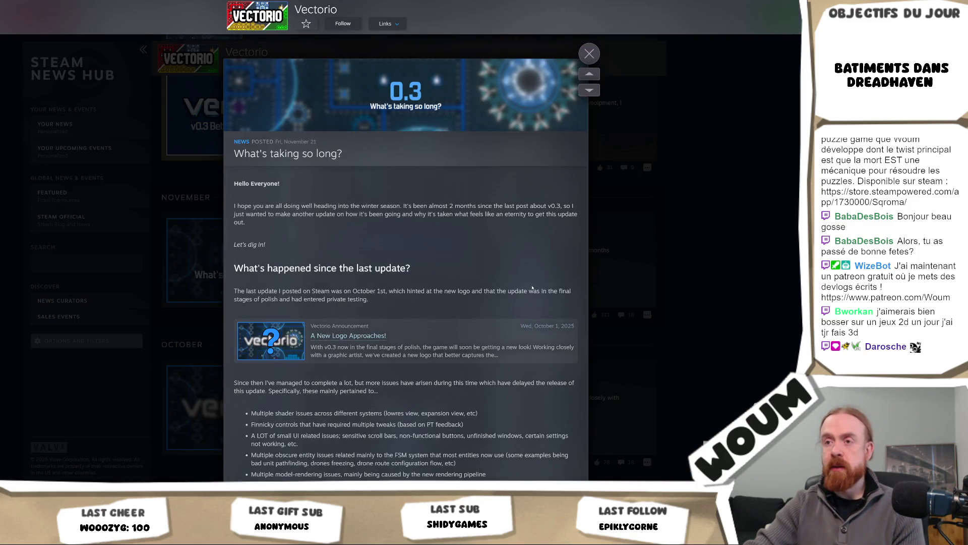
pyautogui.scroll(-3, 532, 288)
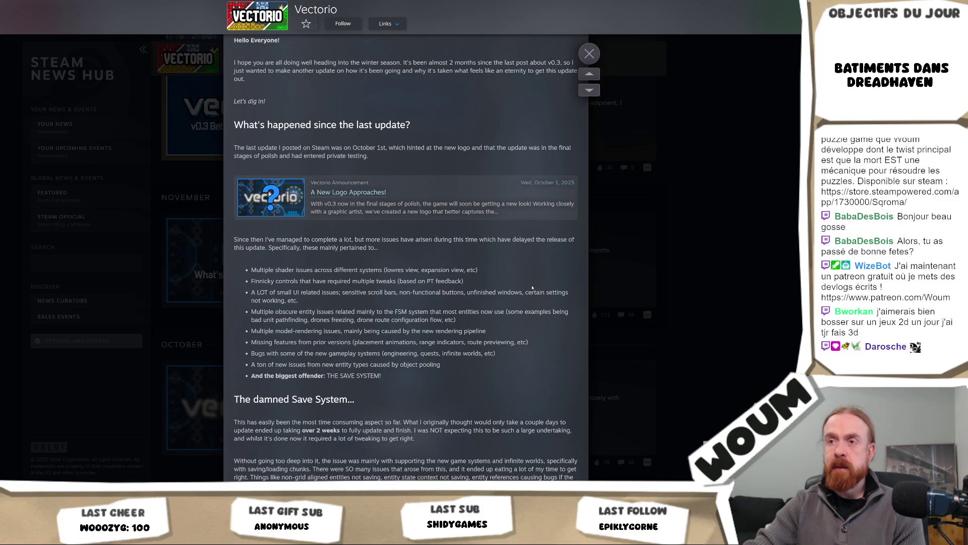
pyautogui.scroll(-1, 532, 288)
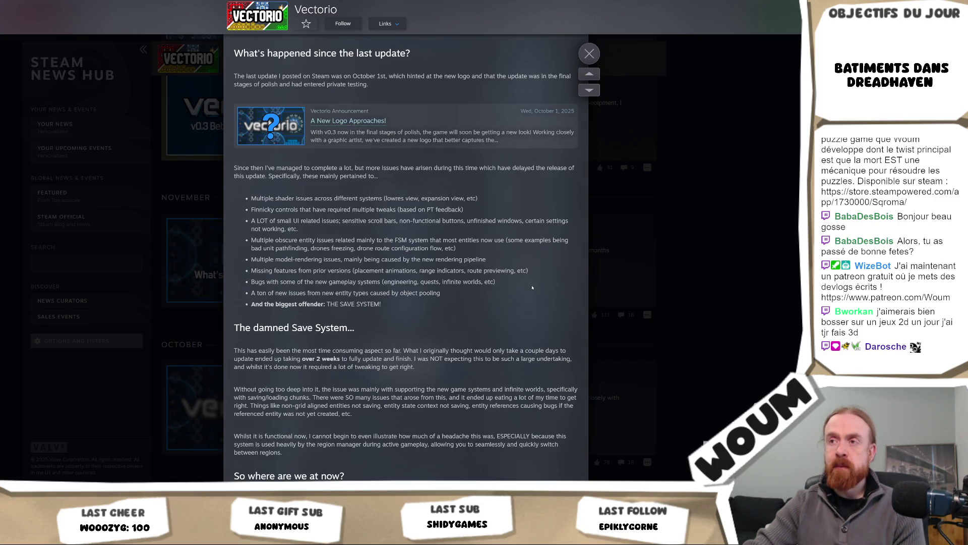
pyautogui.scroll(-2, 532, 287)
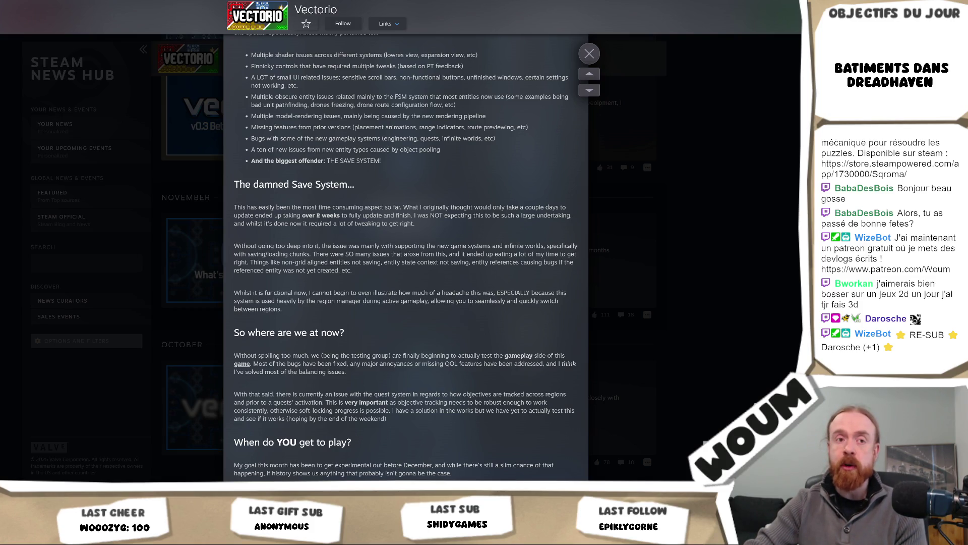
pyautogui.scroll(-3, 361, 238)
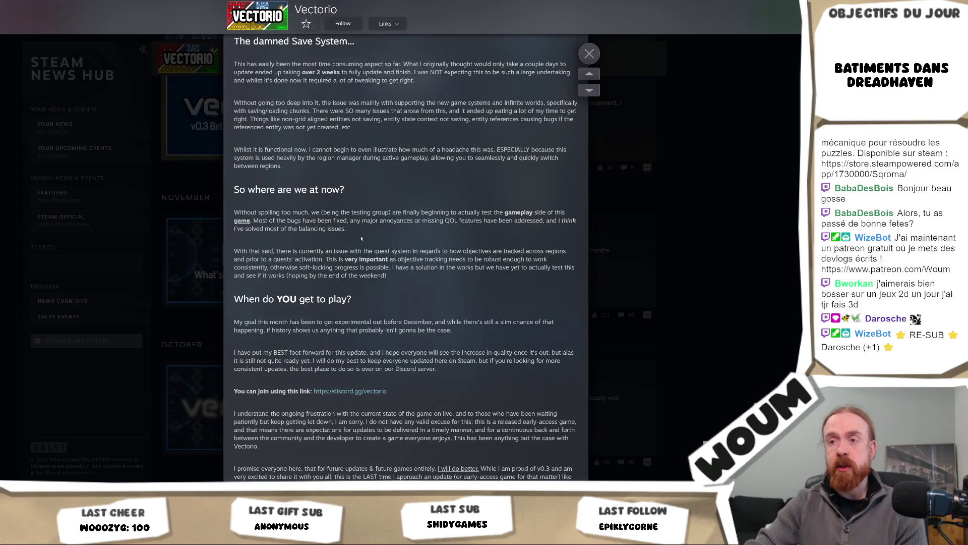
pyautogui.scroll(-5, 362, 236)
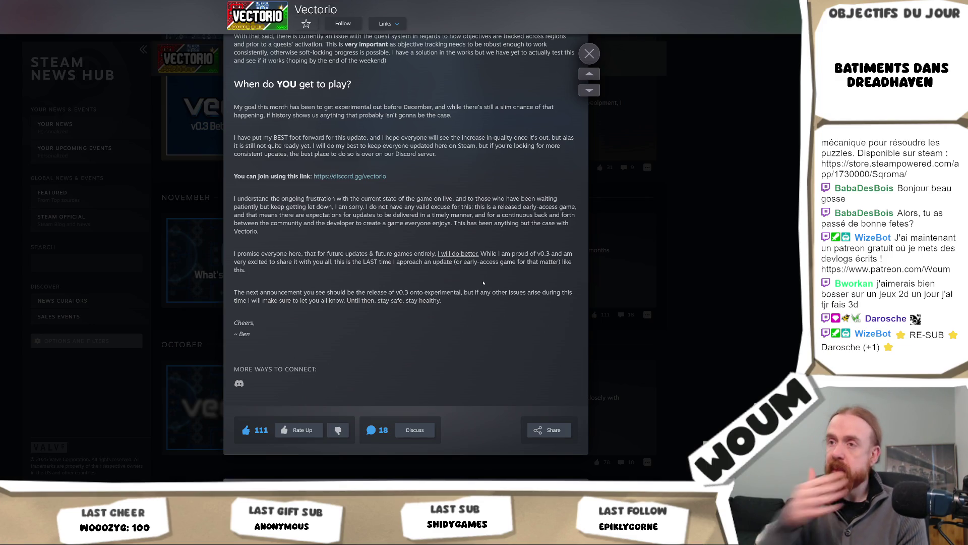
pyautogui.click(721, 255)
pyautogui.scroll(-10, 721, 254)
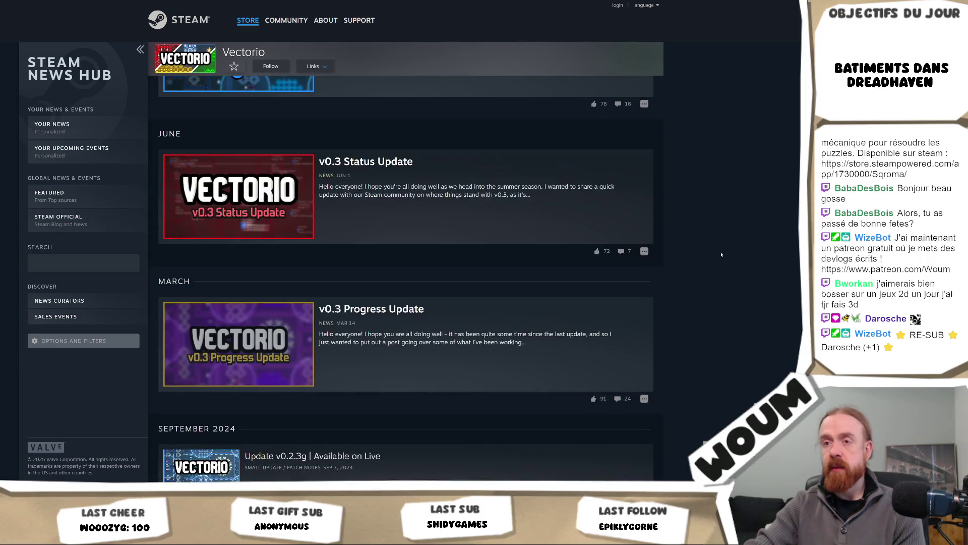
pyautogui.scroll(-4, 721, 255)
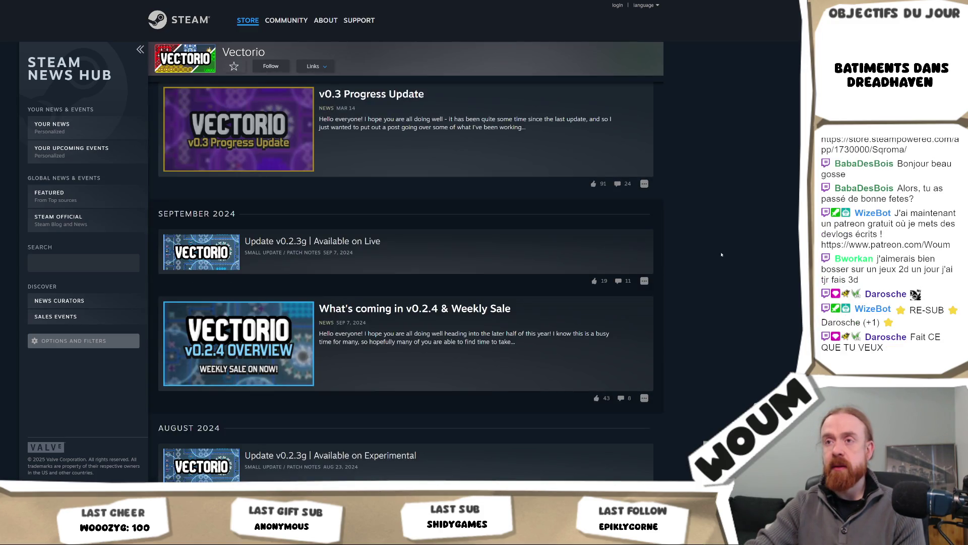
pyautogui.scroll(3, 722, 255)
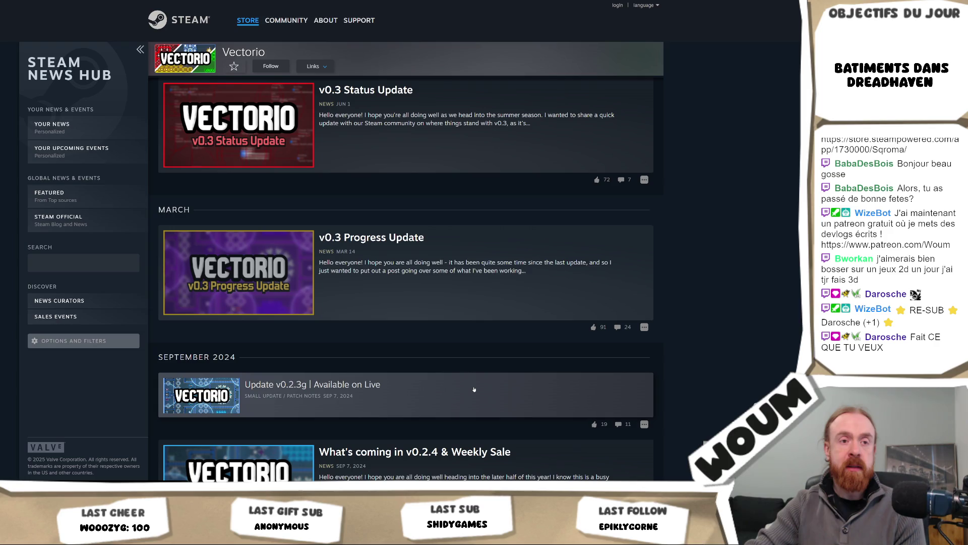
pyautogui.scroll(-1, 474, 389)
pyautogui.scroll(-2, 501, 306)
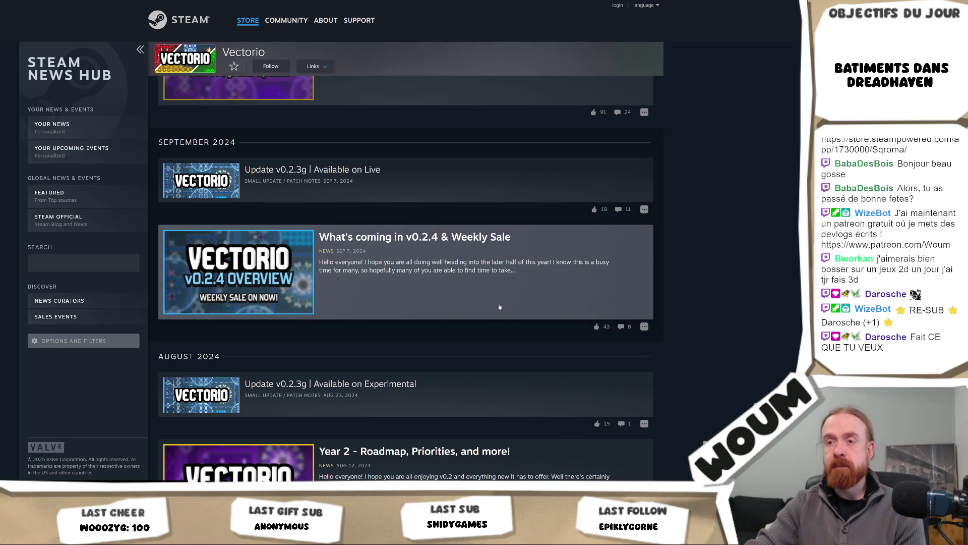
pyautogui.scroll(-3, 499, 307)
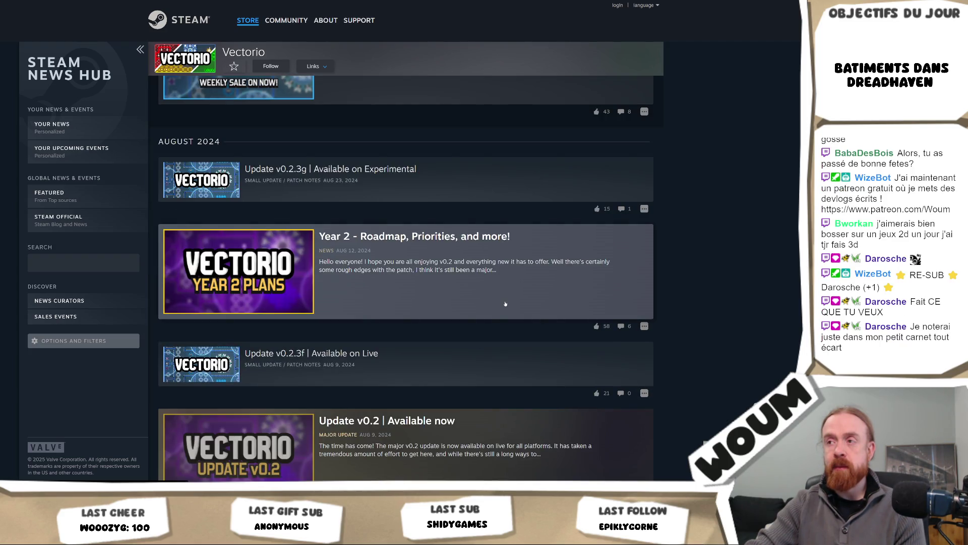
pyautogui.scroll(-5, 504, 305)
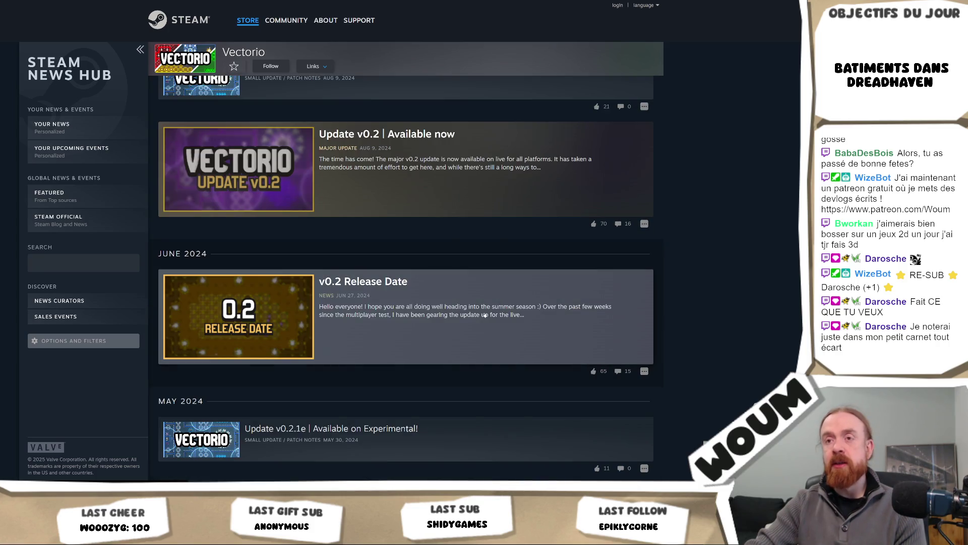
pyautogui.scroll(-2, 485, 315)
pyautogui.scroll(-2, 484, 315)
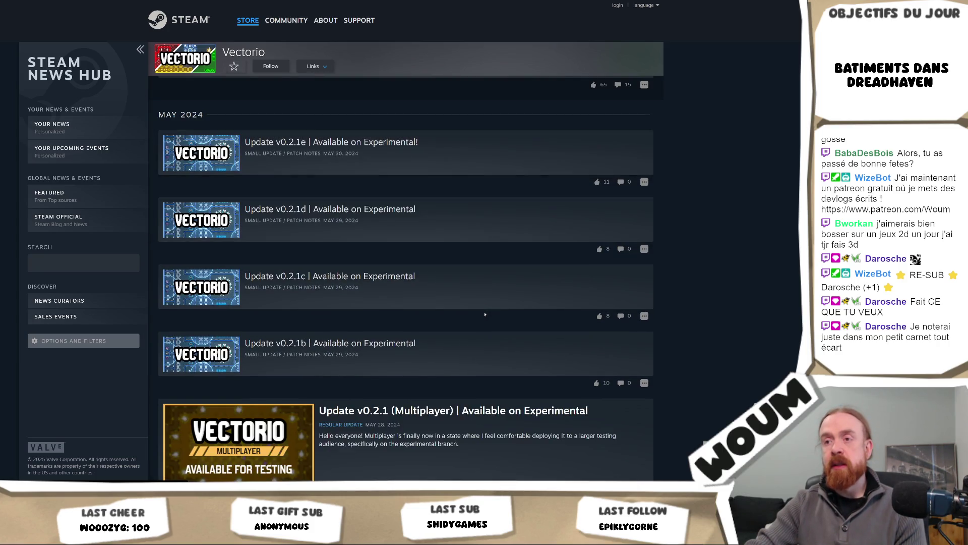
pyautogui.scroll(4, 484, 314)
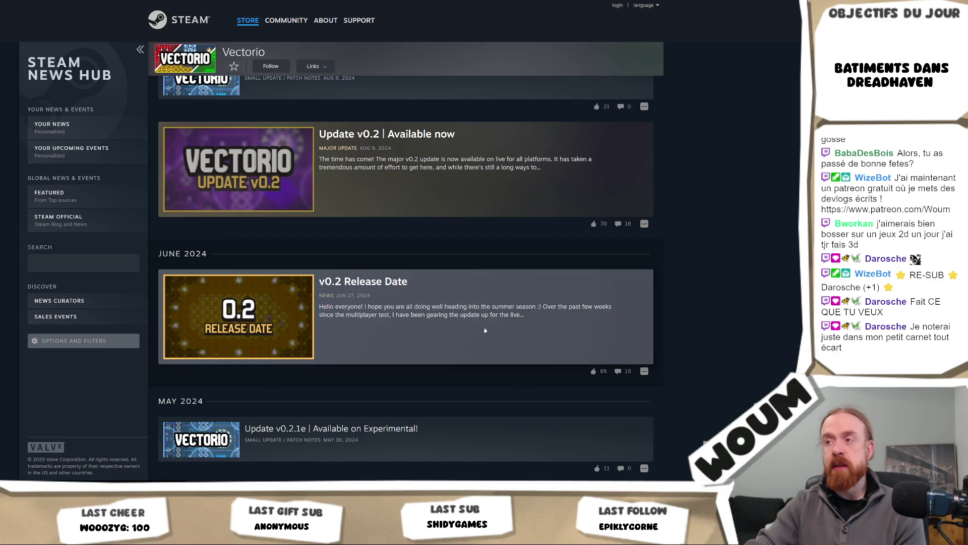
pyautogui.click(485, 330)
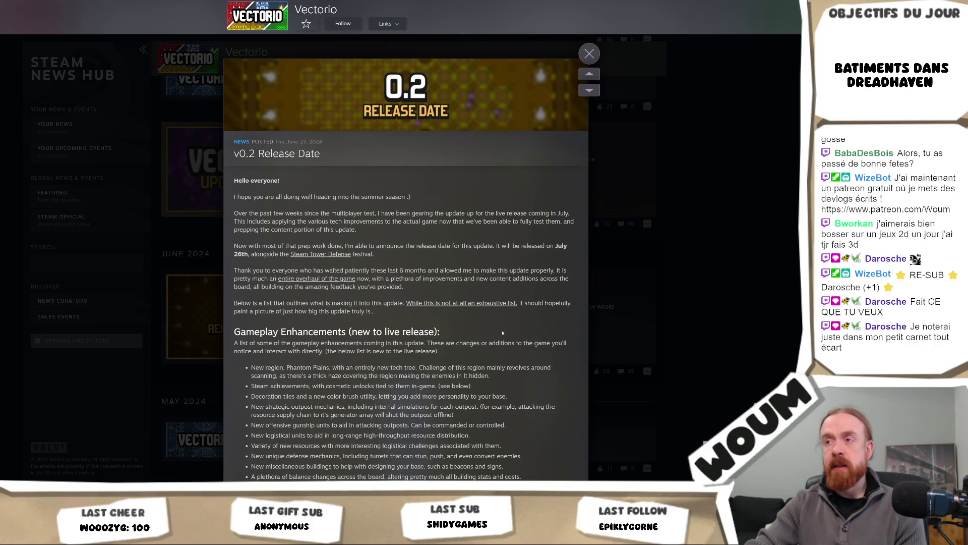
pyautogui.click(753, 334)
pyautogui.scroll(4, 470, 254)
pyautogui.scroll(15, 470, 254)
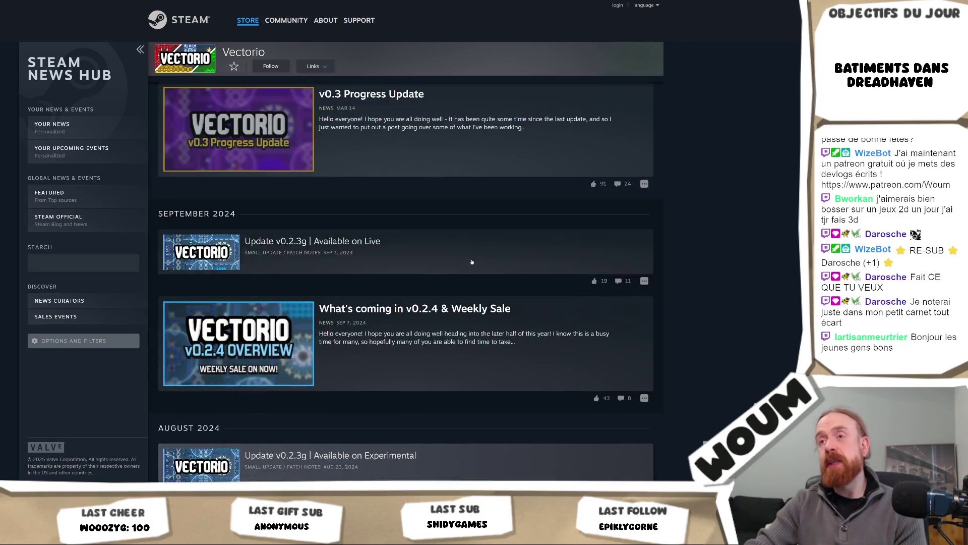
pyautogui.scroll(2, 514, 282)
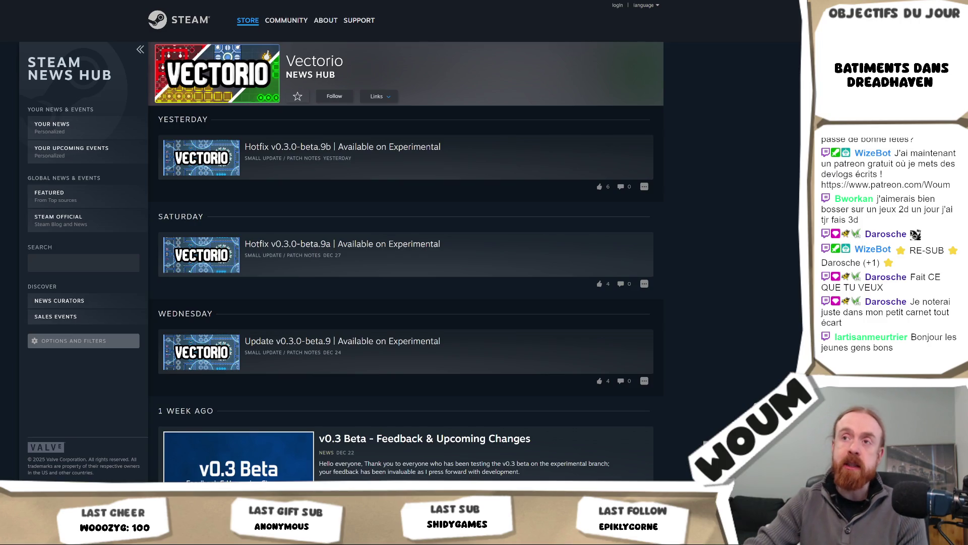
pyautogui.click(46, 1)
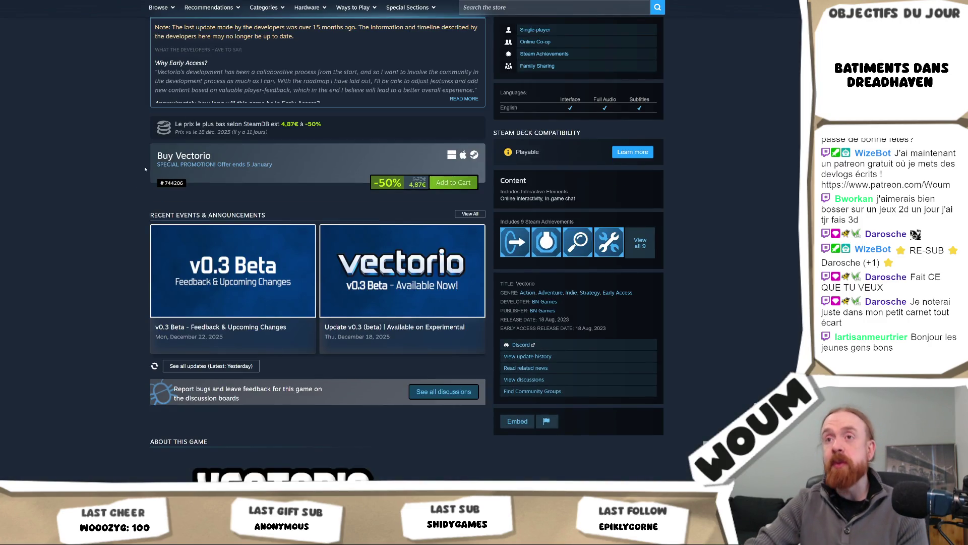
# Scroll the Vectorio store page past About This Game down to Customer Reviews.
pyautogui.scroll(8, 142, 180)
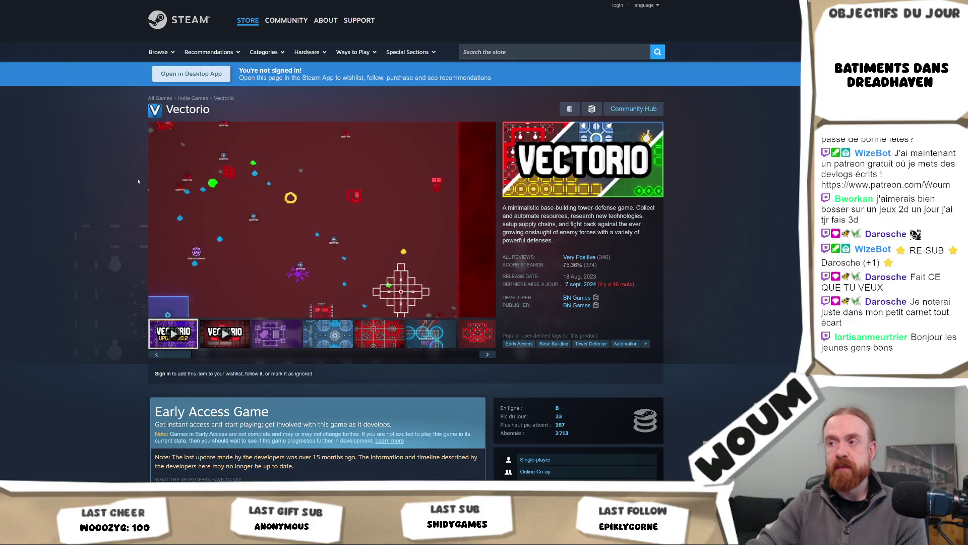
pyautogui.scroll(-4, 138, 181)
pyautogui.scroll(-7, 138, 181)
pyautogui.scroll(-15, 139, 181)
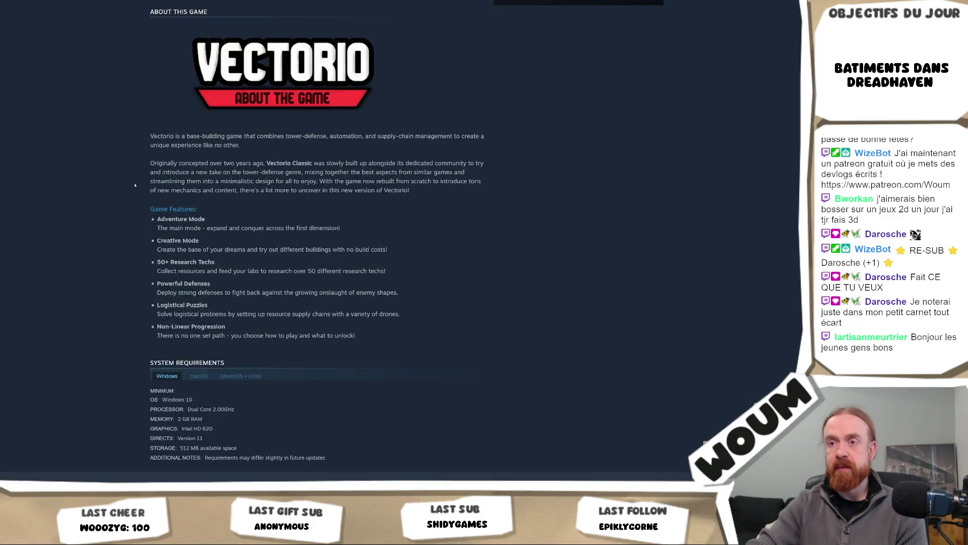
pyautogui.scroll(-5, 135, 185)
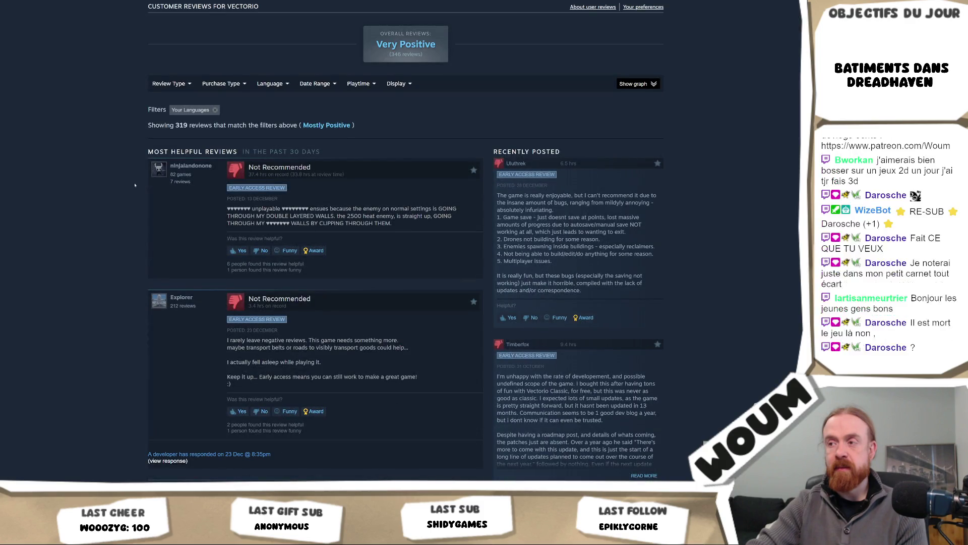
# Expand the negative Vectorio review and open its full page with the developer's response.
pyautogui.click(645, 477)
pyautogui.scroll(-1, 713, 393)
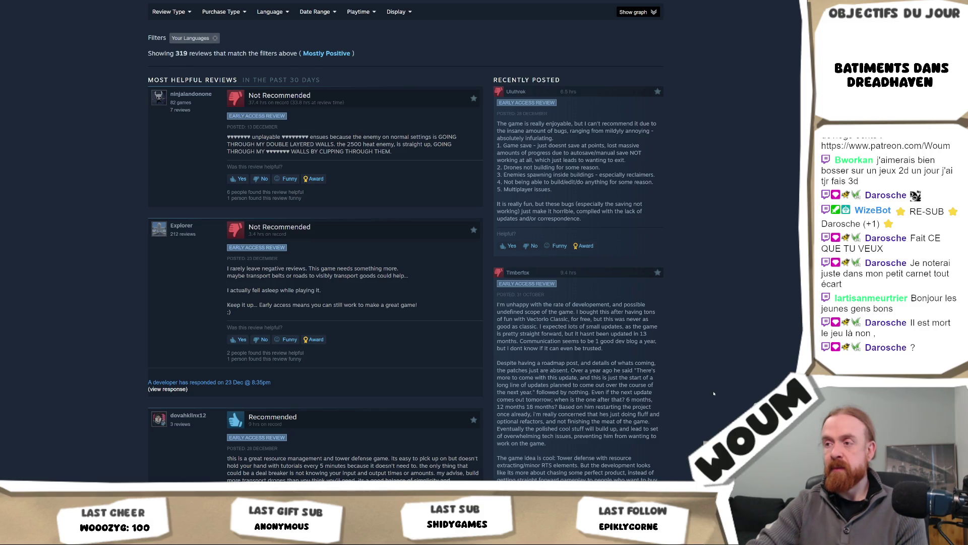
pyautogui.scroll(-2, 714, 394)
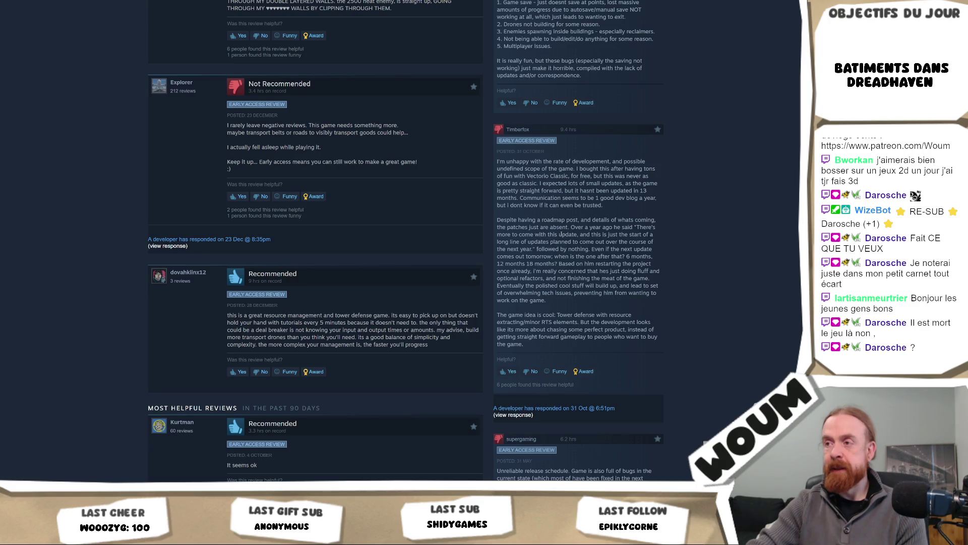
pyautogui.click(512, 415)
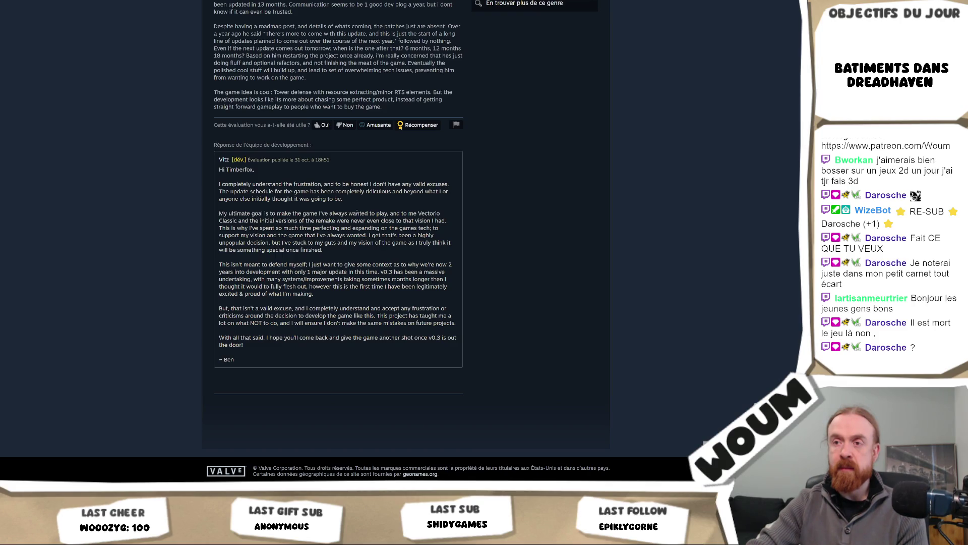
pyautogui.scroll(4, 357, 212)
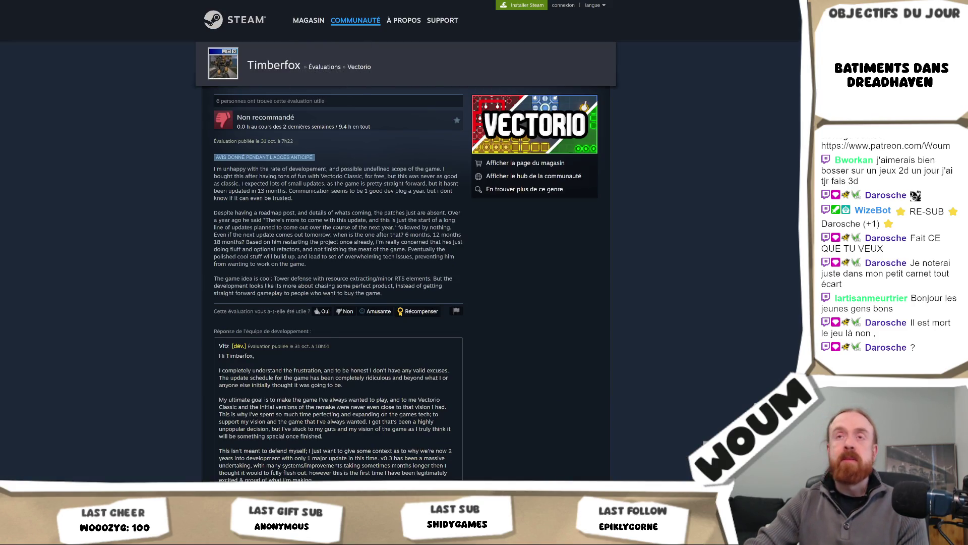
pyautogui.hotkey('alt', 'Left')
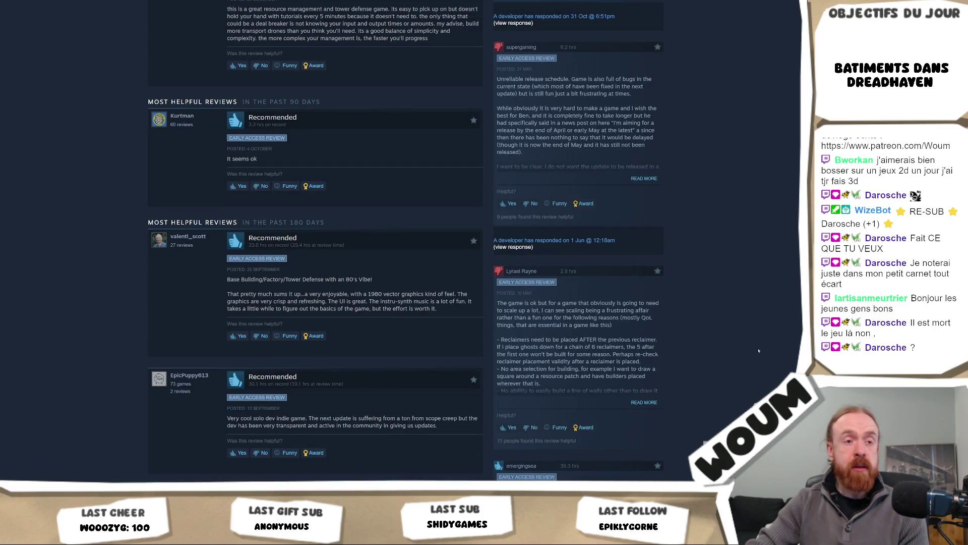
# Go back to the Vectorio store page, briefly check the Unity editor, then return.
pyautogui.scroll(15, 759, 350)
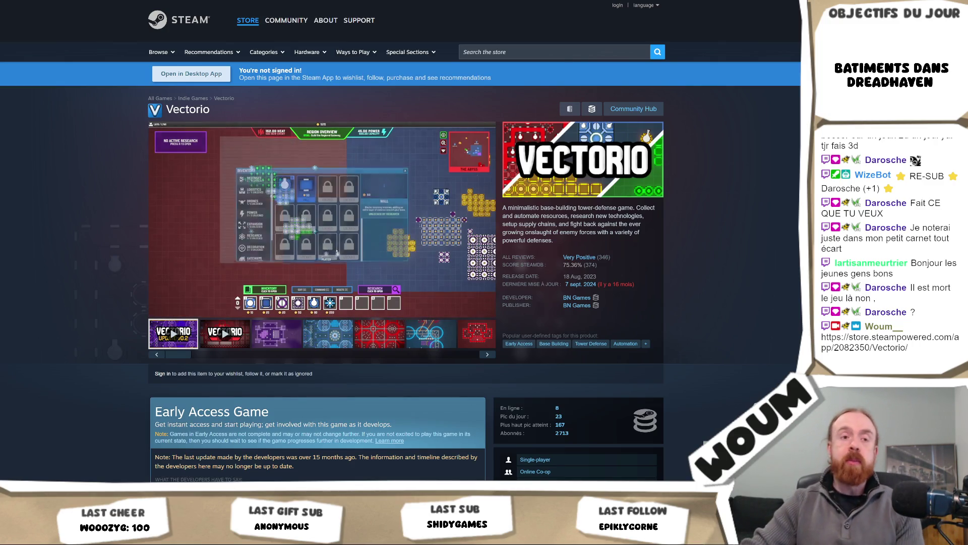
pyautogui.moveTo(285, 230)
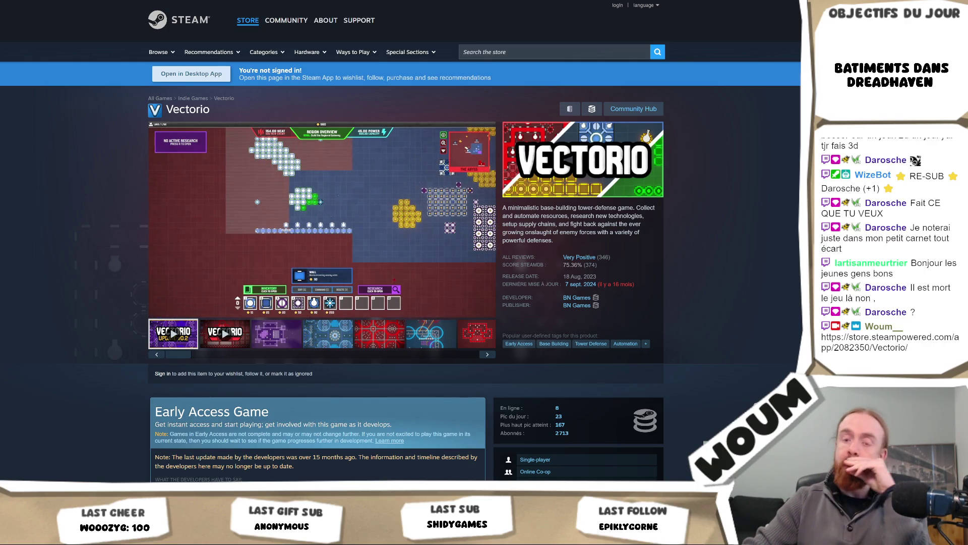
pyautogui.hotkey('alt', 'Tab')
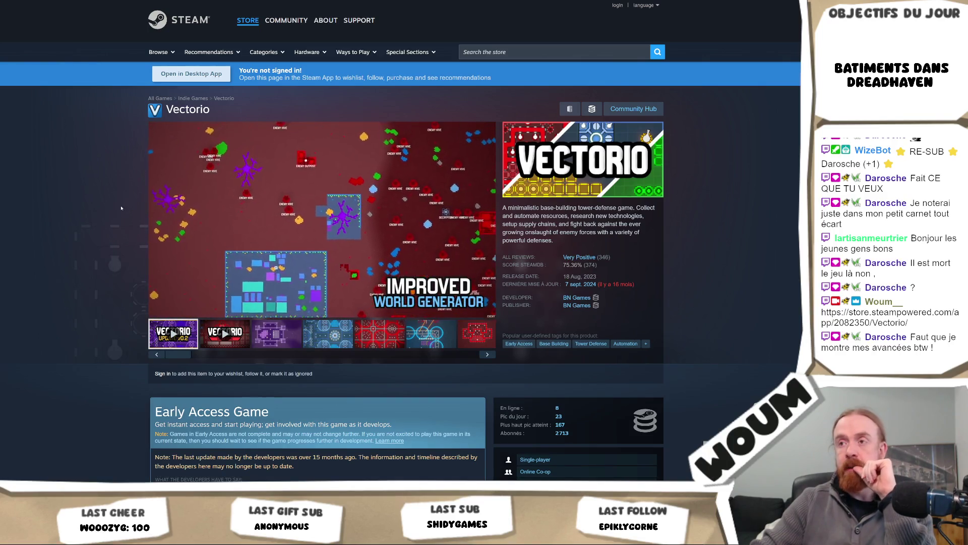
pyautogui.scroll(-3, 136, 119)
# Return to the Tower Defense genre listing and open clickyland's store page.
pyautogui.hotkey('alt', 'Left')
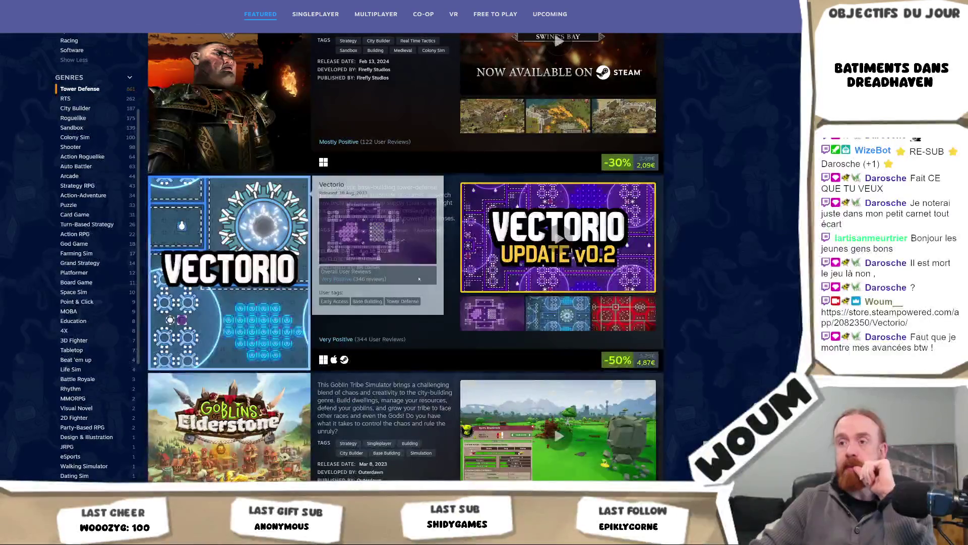
pyautogui.scroll(-5, 407, 238)
pyautogui.moveTo(254, 251)
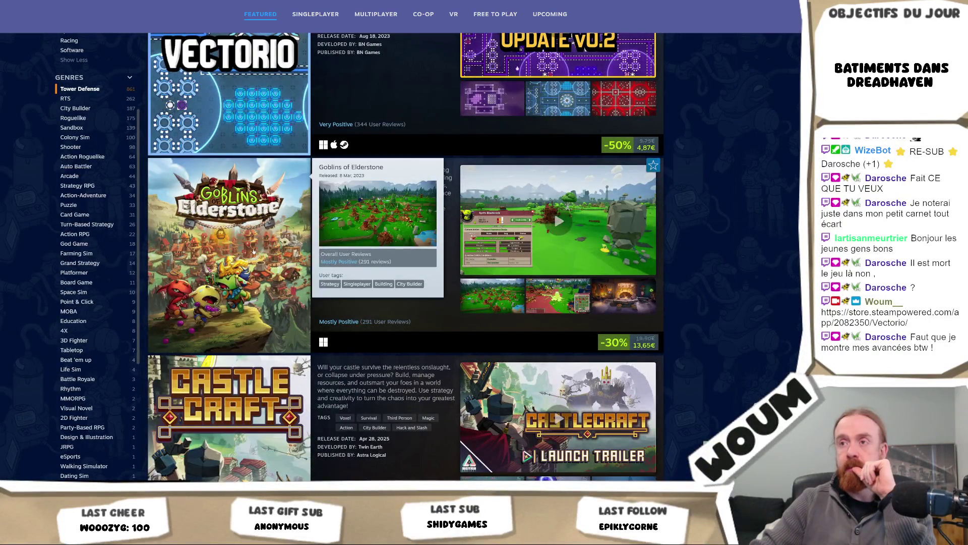
pyautogui.scroll(-4, 289, 286)
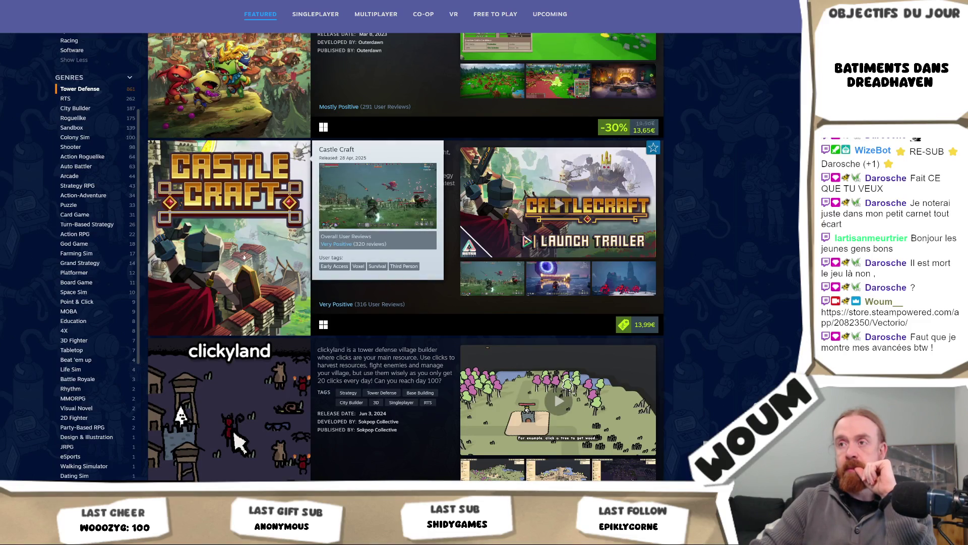
pyautogui.scroll(-4, 244, 257)
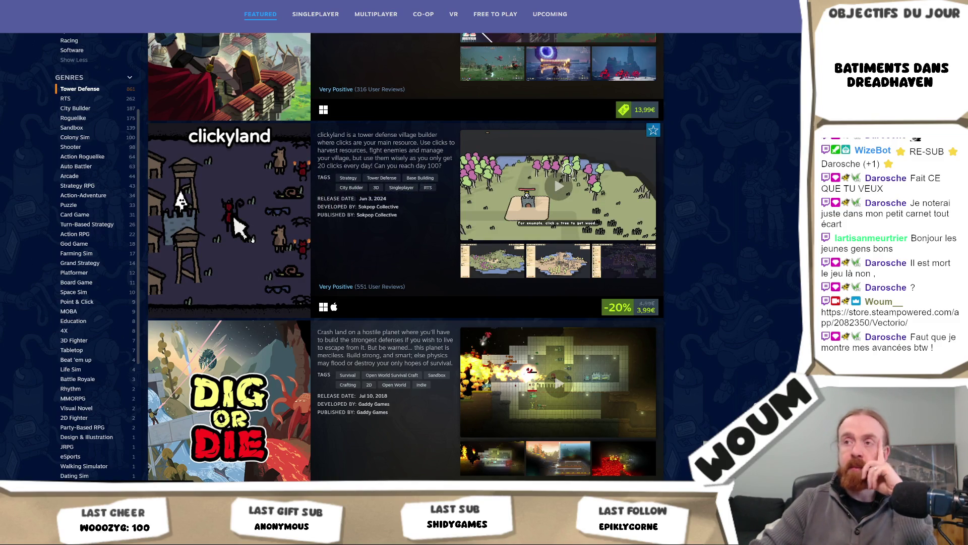
pyautogui.rightClick(234, 218)
pyautogui.press('Escape')
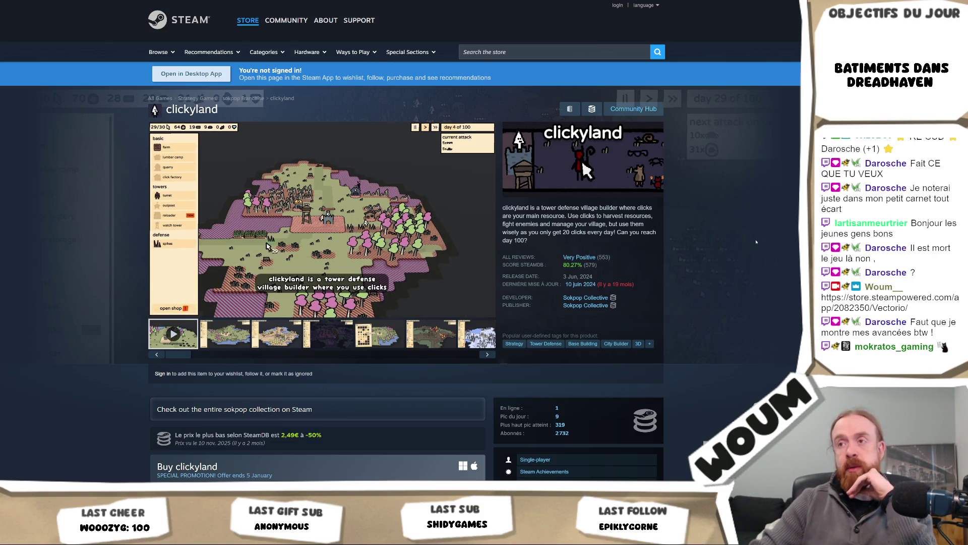
# Watch the clickyland trailer full screen, then exit and pause it at 0:32.
pyautogui.moveTo(322, 252)
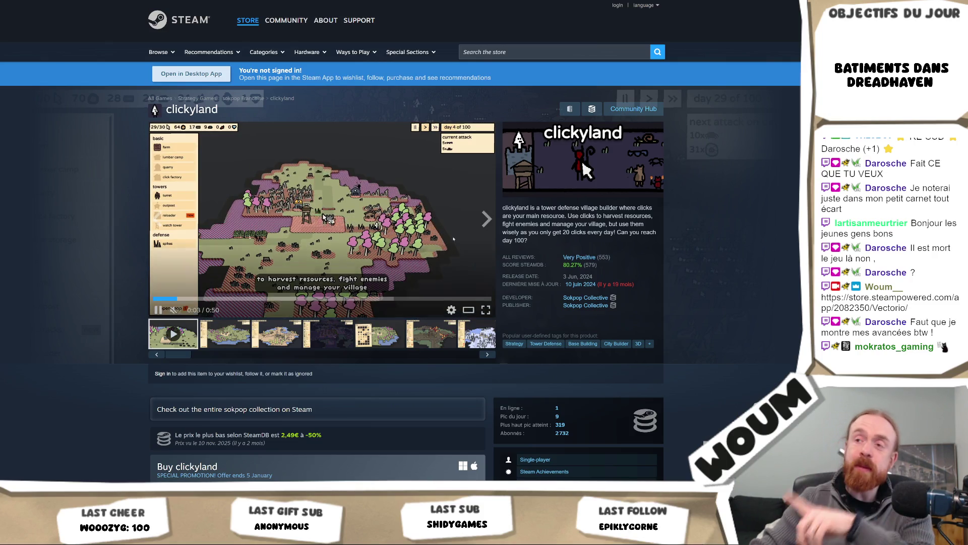
pyautogui.click(491, 308)
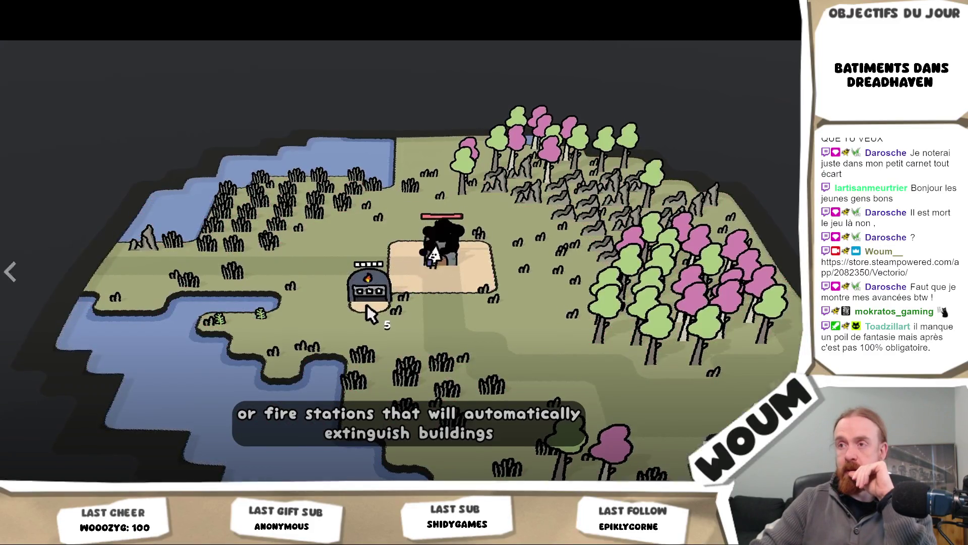
pyautogui.press('Escape')
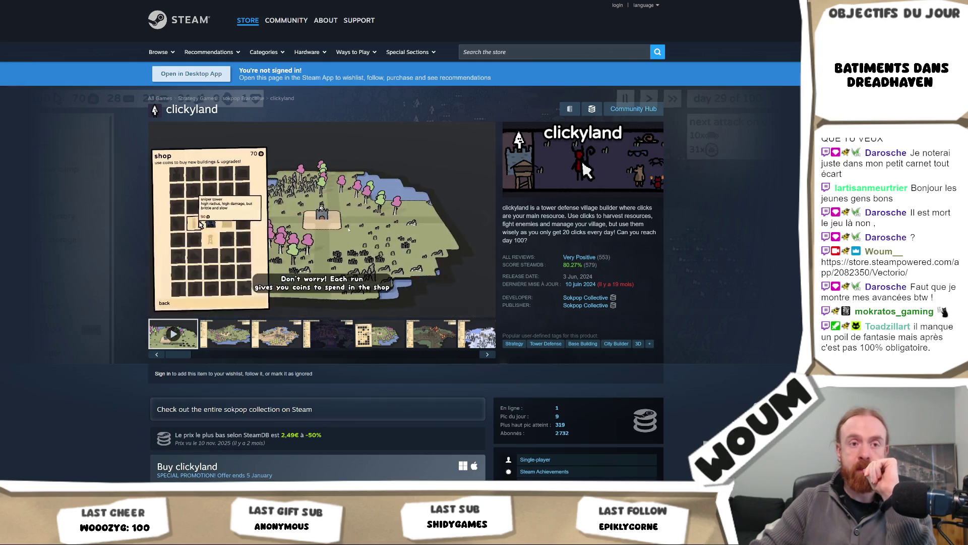
pyautogui.press('space')
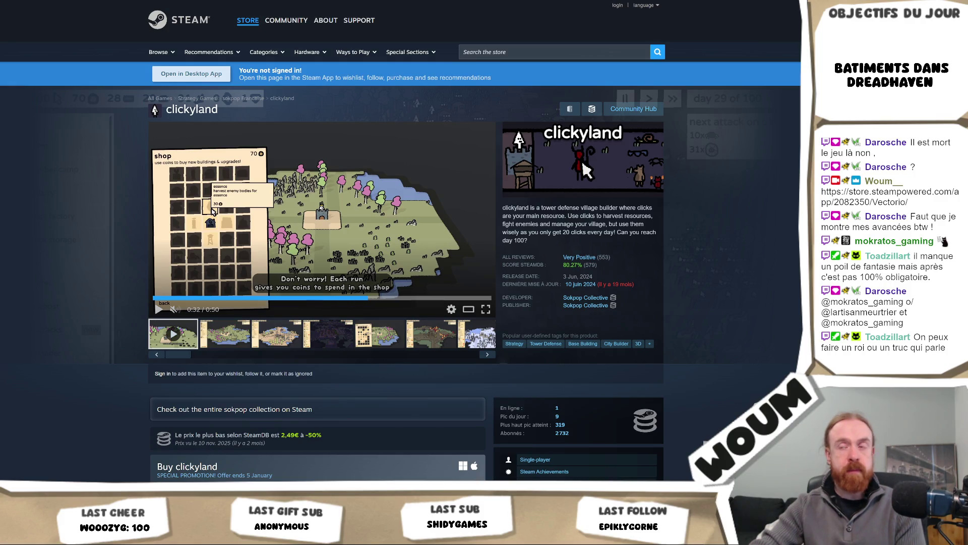
pyautogui.scroll(-4, 785, 240)
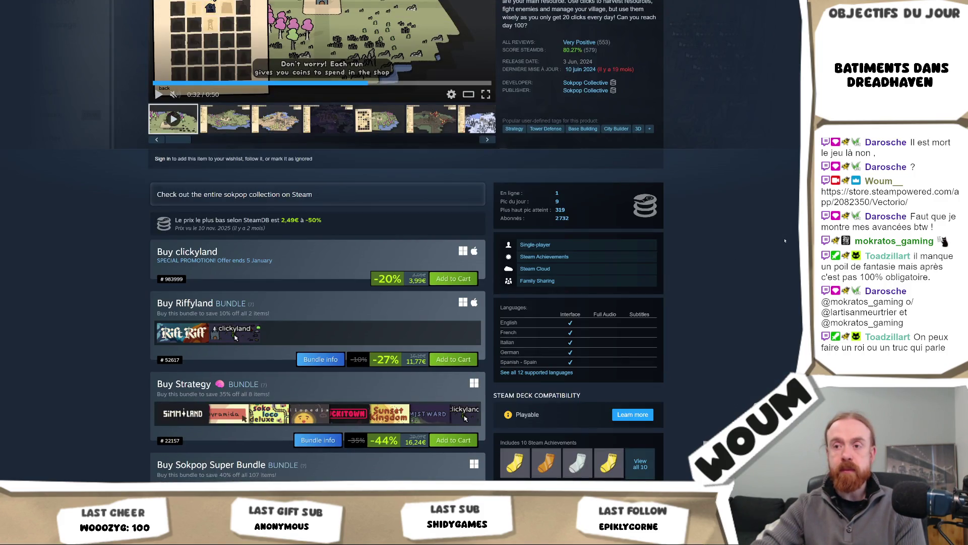
# Review clickyland's -20% 3,99€ price, Riffyland and Strategy bundles, then switch to Unity.
pyautogui.scroll(-4, 785, 241)
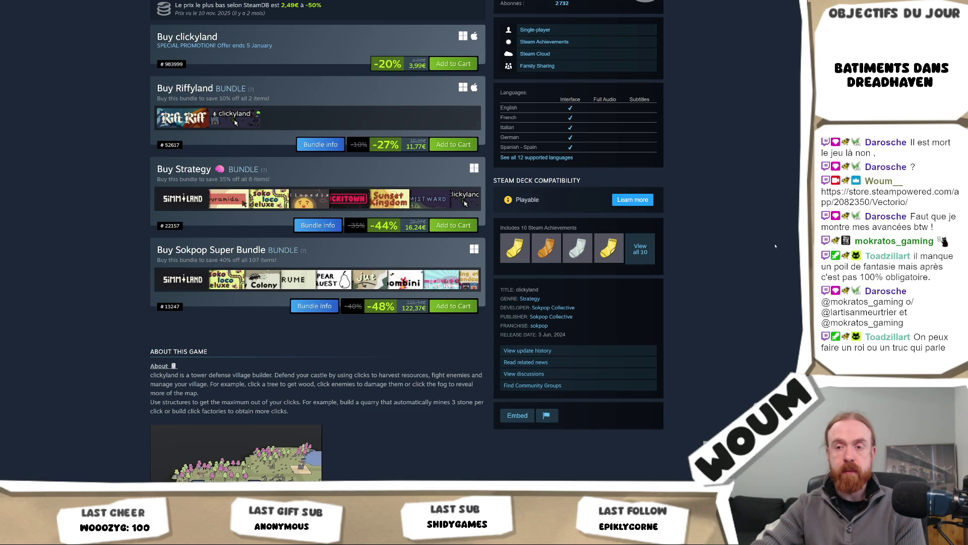
pyautogui.scroll(-3, 775, 245)
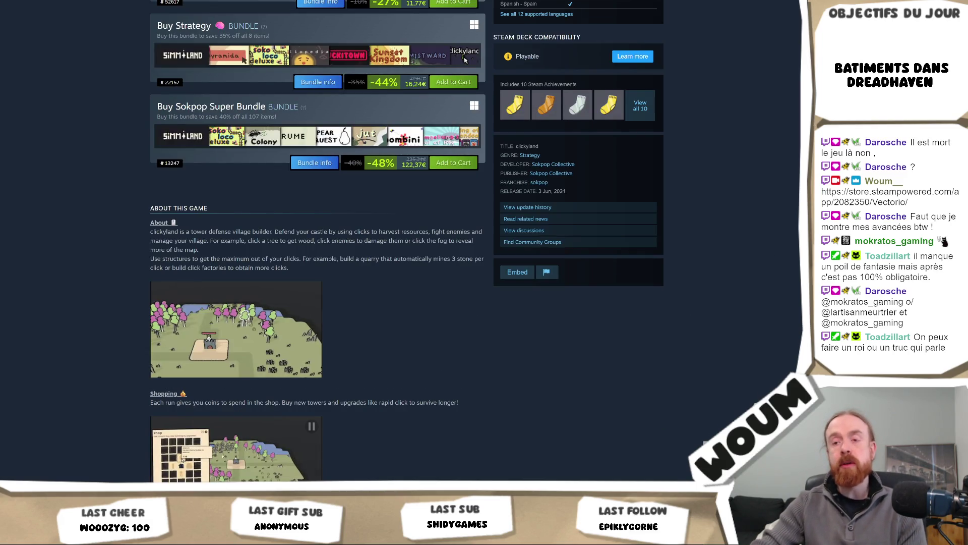
pyautogui.hotkey('alt', 'Tab')
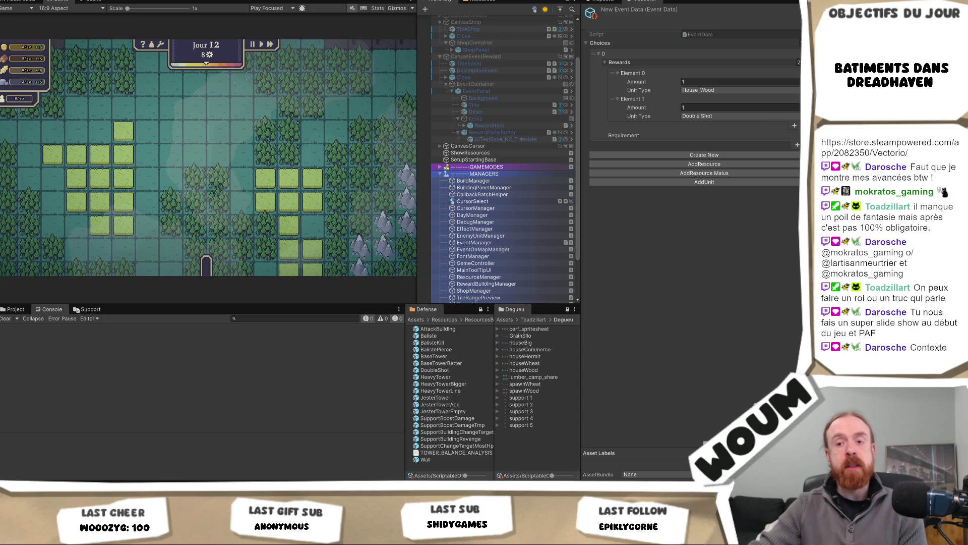
pyautogui.hotkey('alt', 'Tab')
pyautogui.scroll(-2, 318, 252)
pyautogui.scroll(4, 317, 253)
pyautogui.scroll(8, 582, 159)
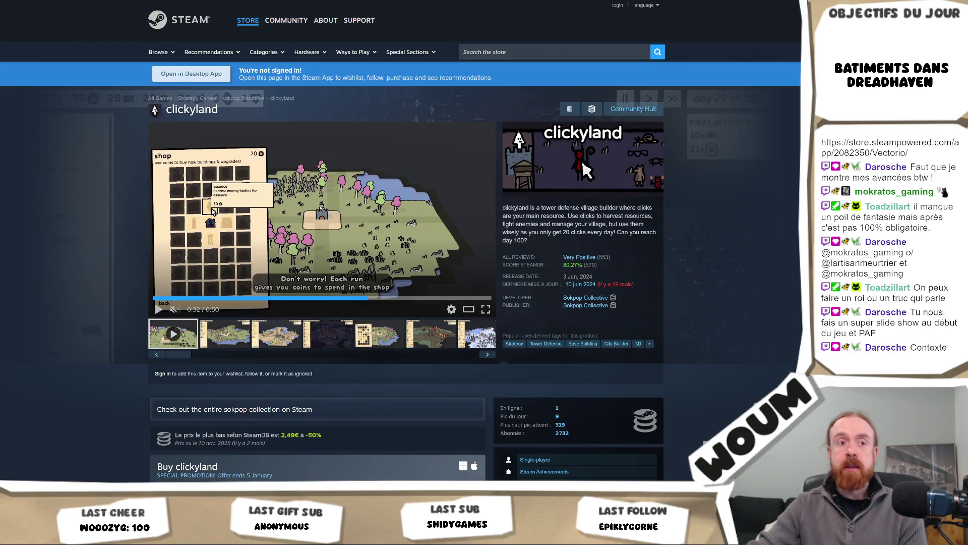
pyautogui.hotkey('alt', 'Tab')
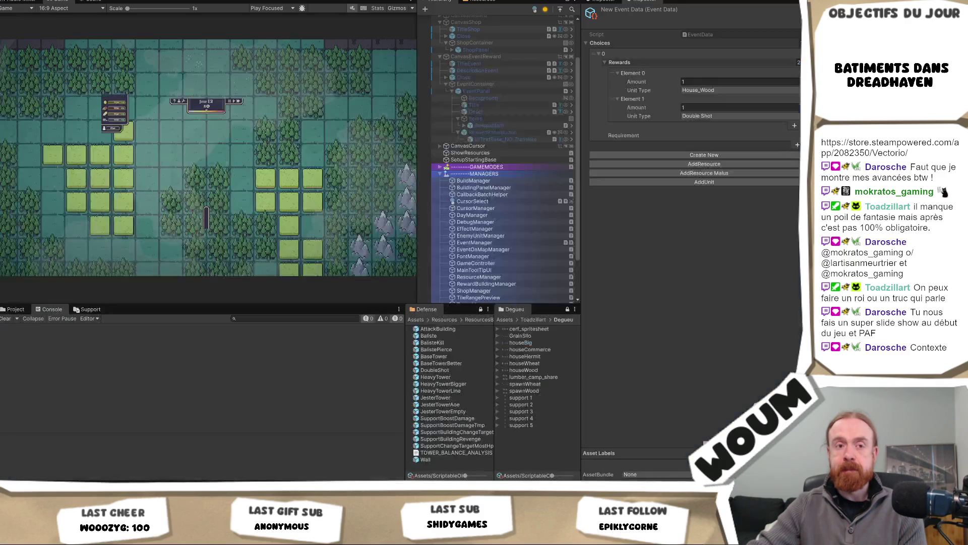